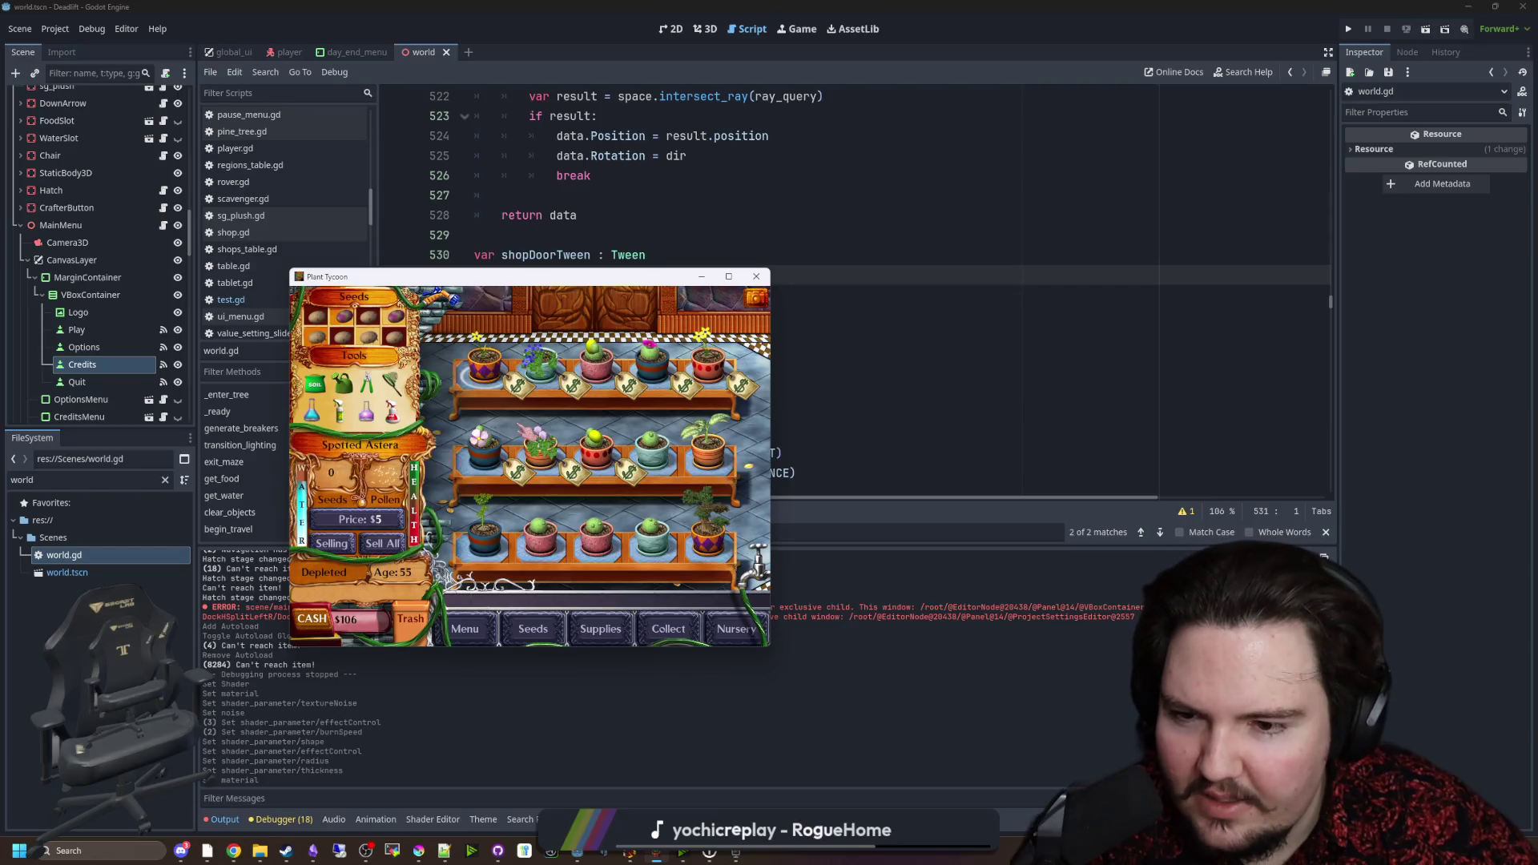
Step: Show the Jalapa Ball Cactus ($15) in Plant Tycoon's info panel, then enter the aquarium
{"action": "left_click", "coordinate": [597, 463]}
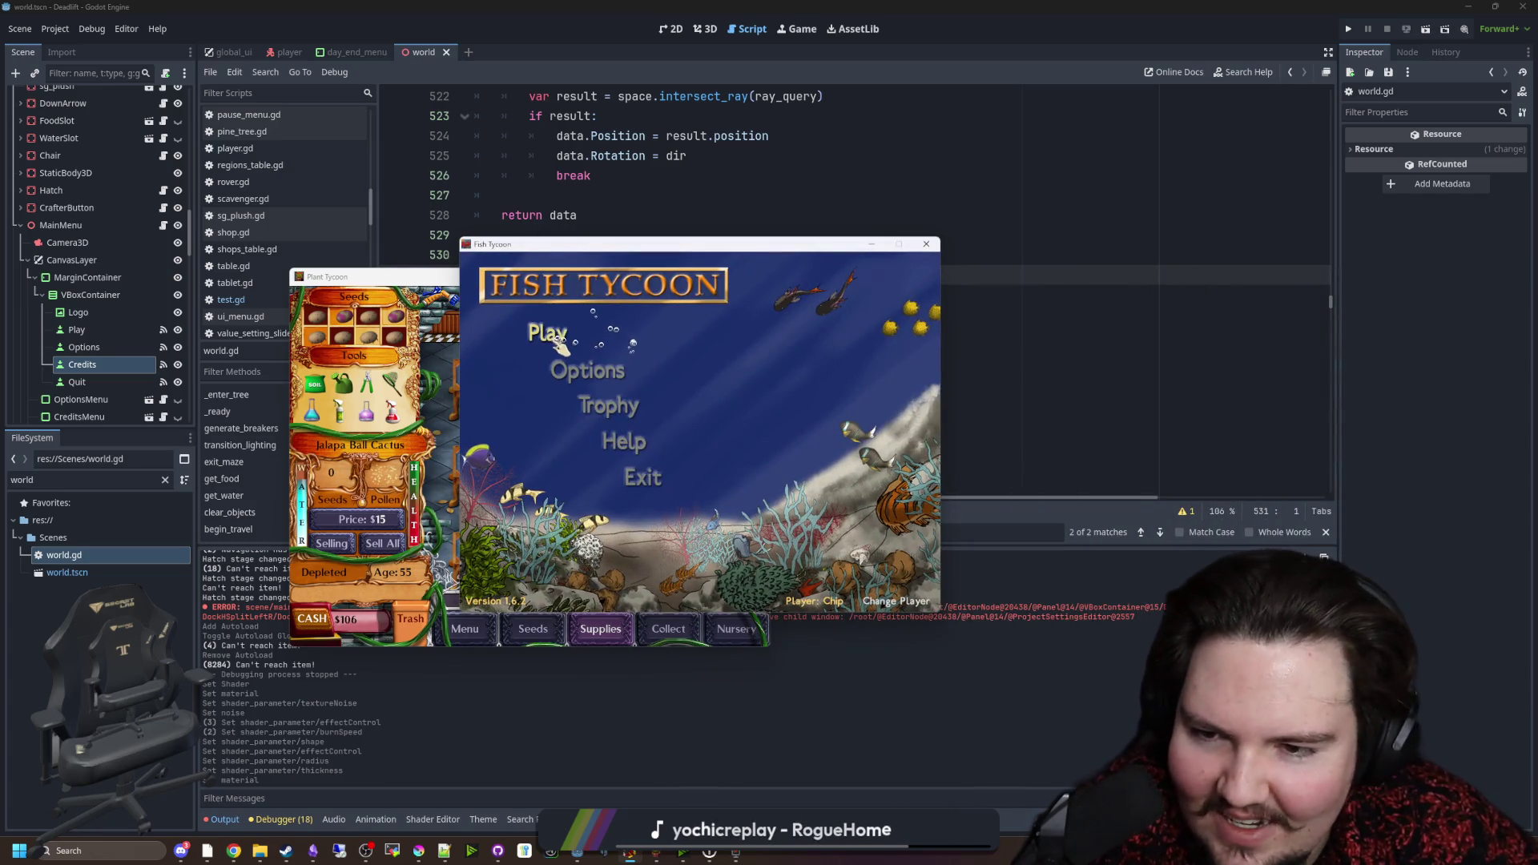
{"action": "left_click", "coordinate": [553, 335]}
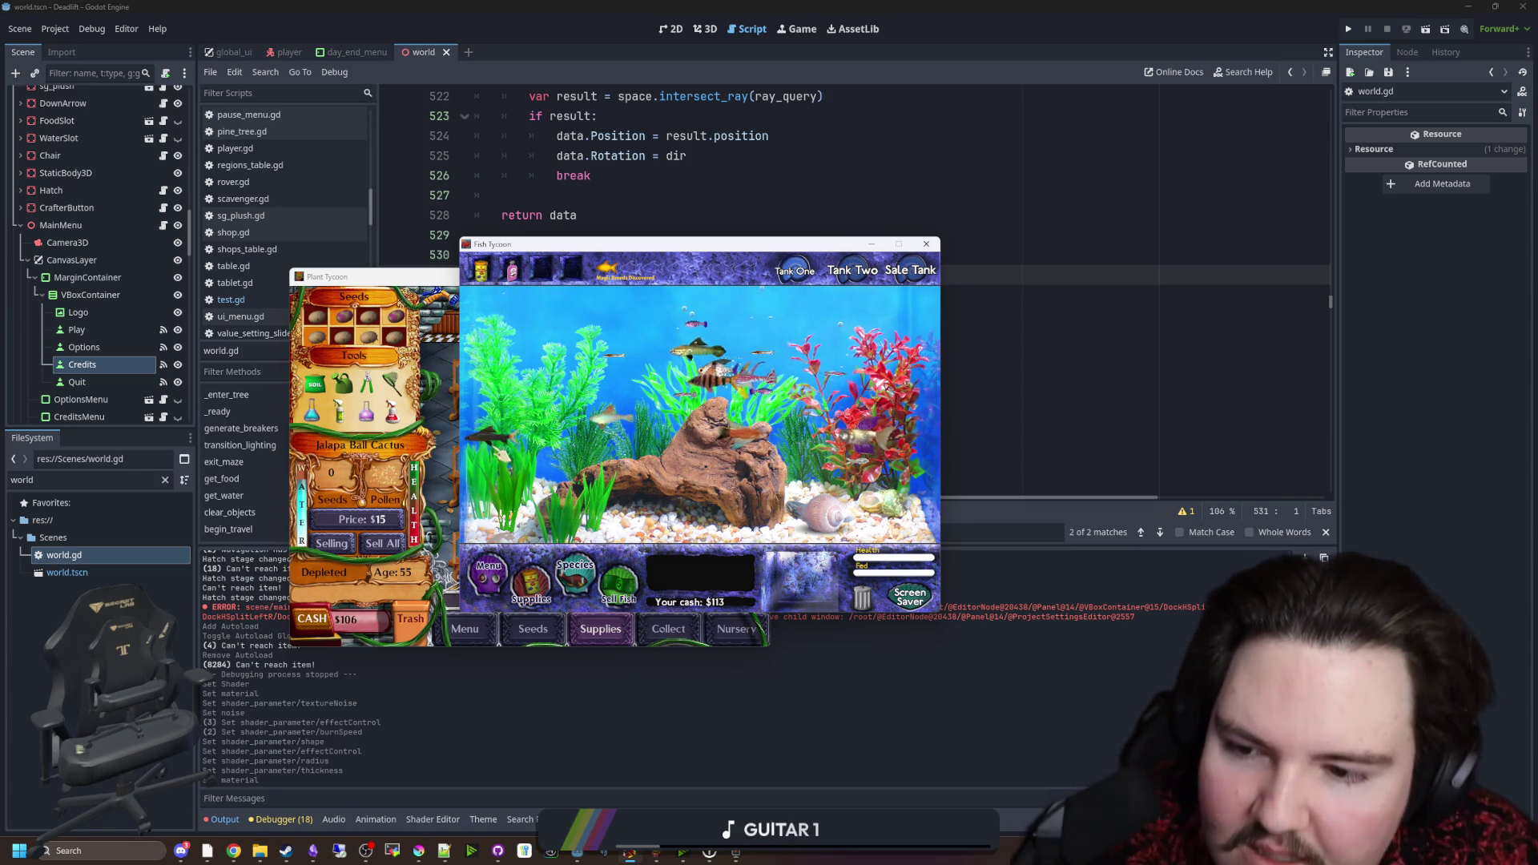
{"action": "left_click", "coordinate": [773, 538]}
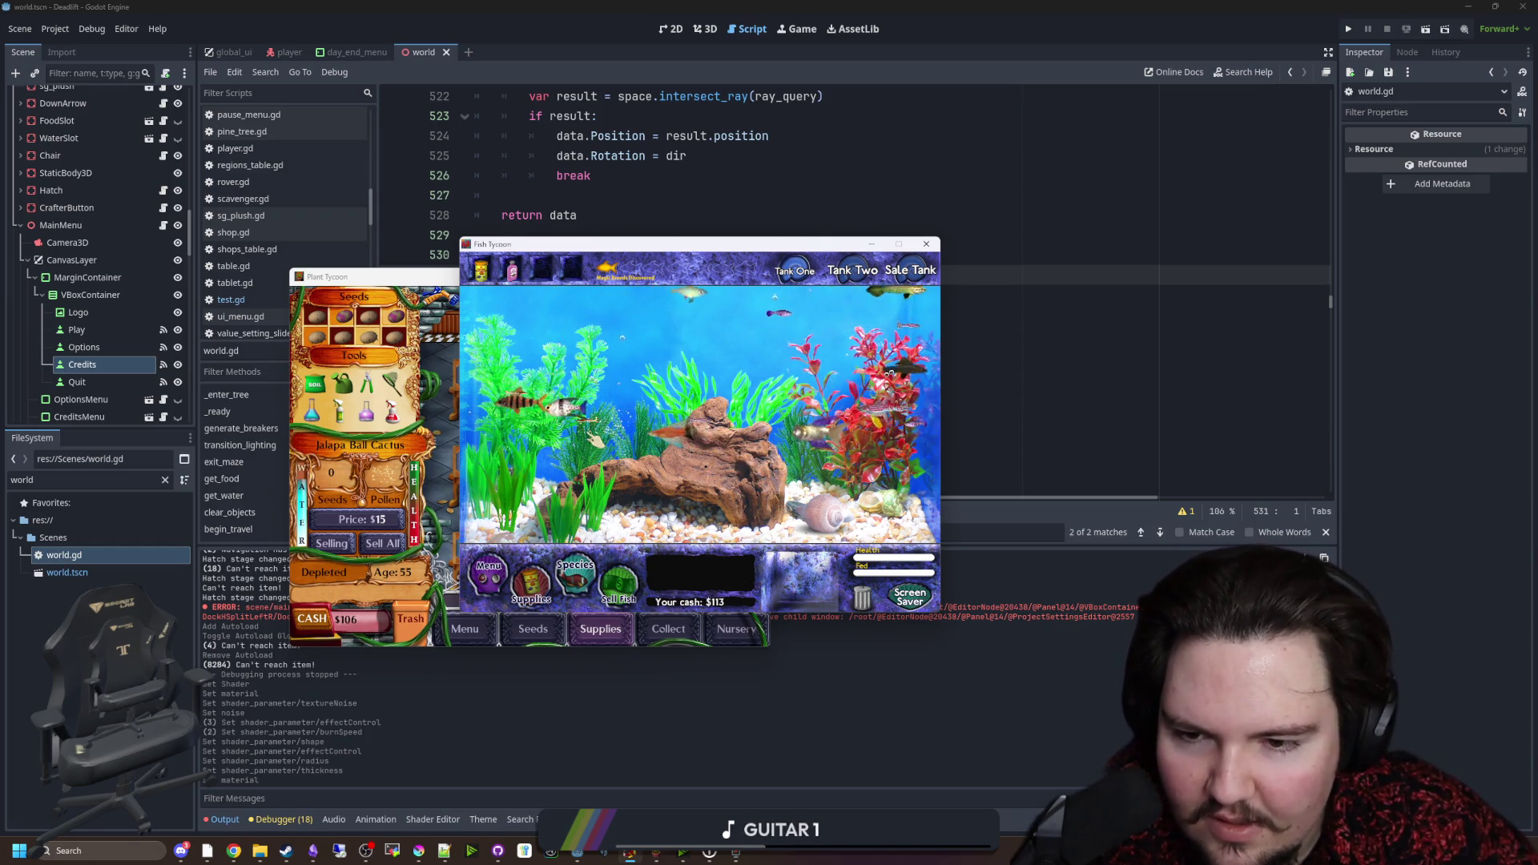
{"action": "left_click", "coordinate": [852, 270]}
{"action": "left_click", "coordinate": [795, 270]}
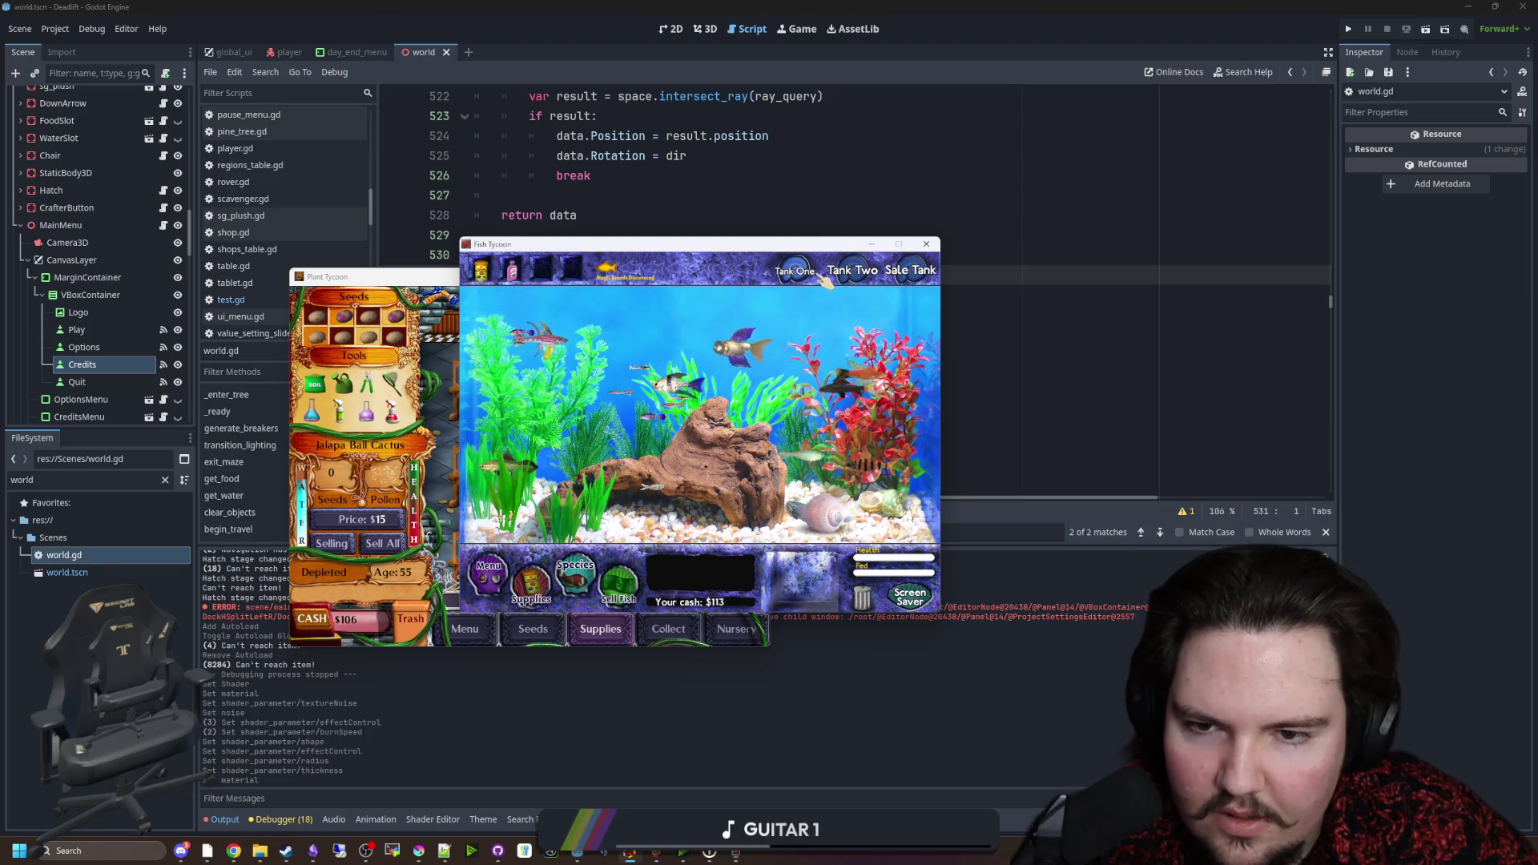
{"action": "key", "text": "Escape"}
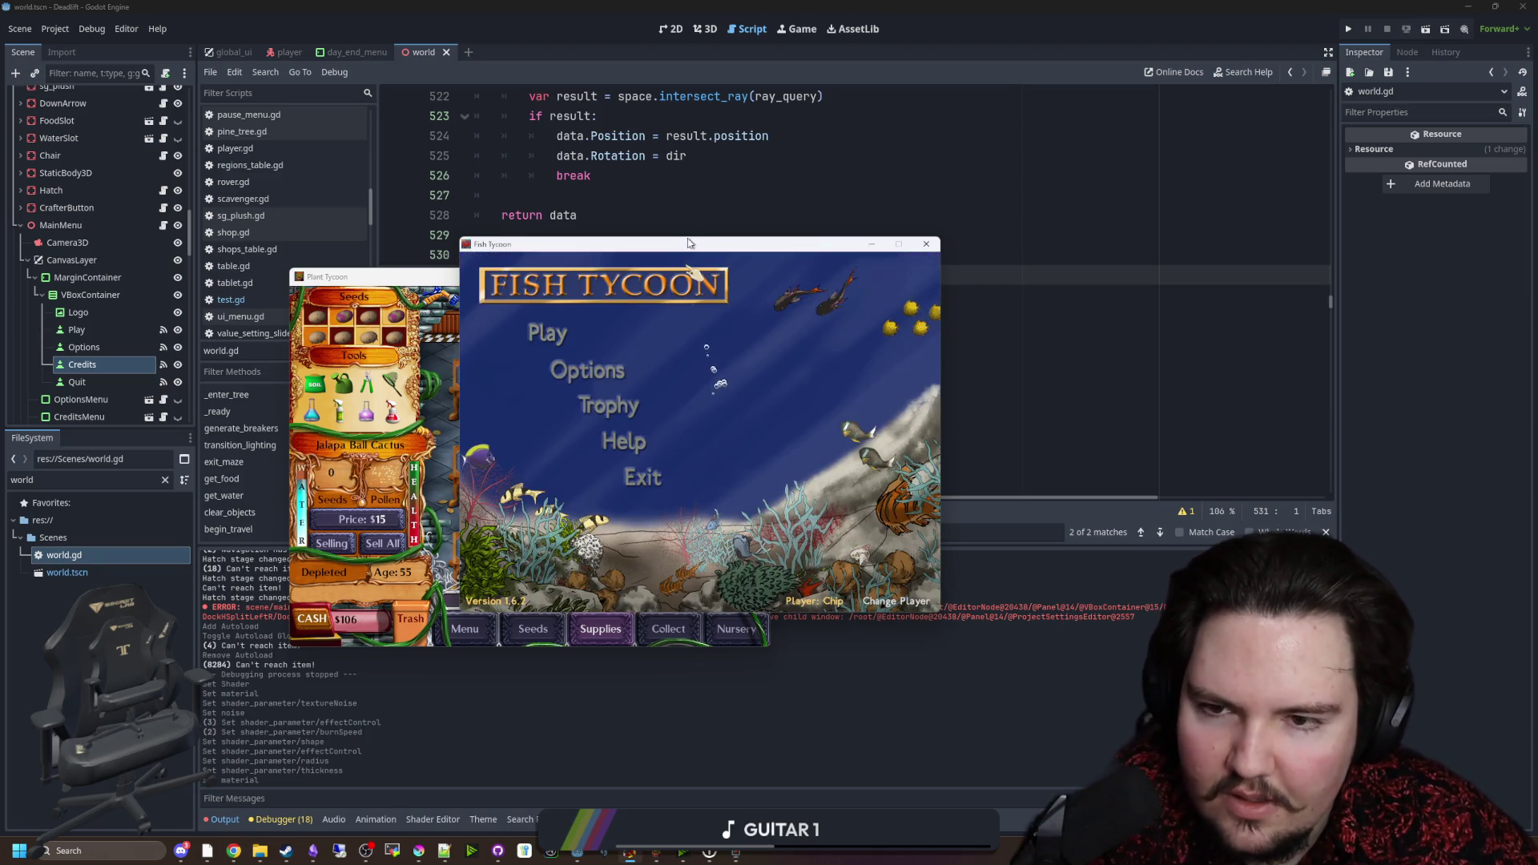
Step: Close Fish Tycoon, shift Plant Tycoon to the right, and inspect several potted plants
{"action": "key", "text": "alt+F4"}
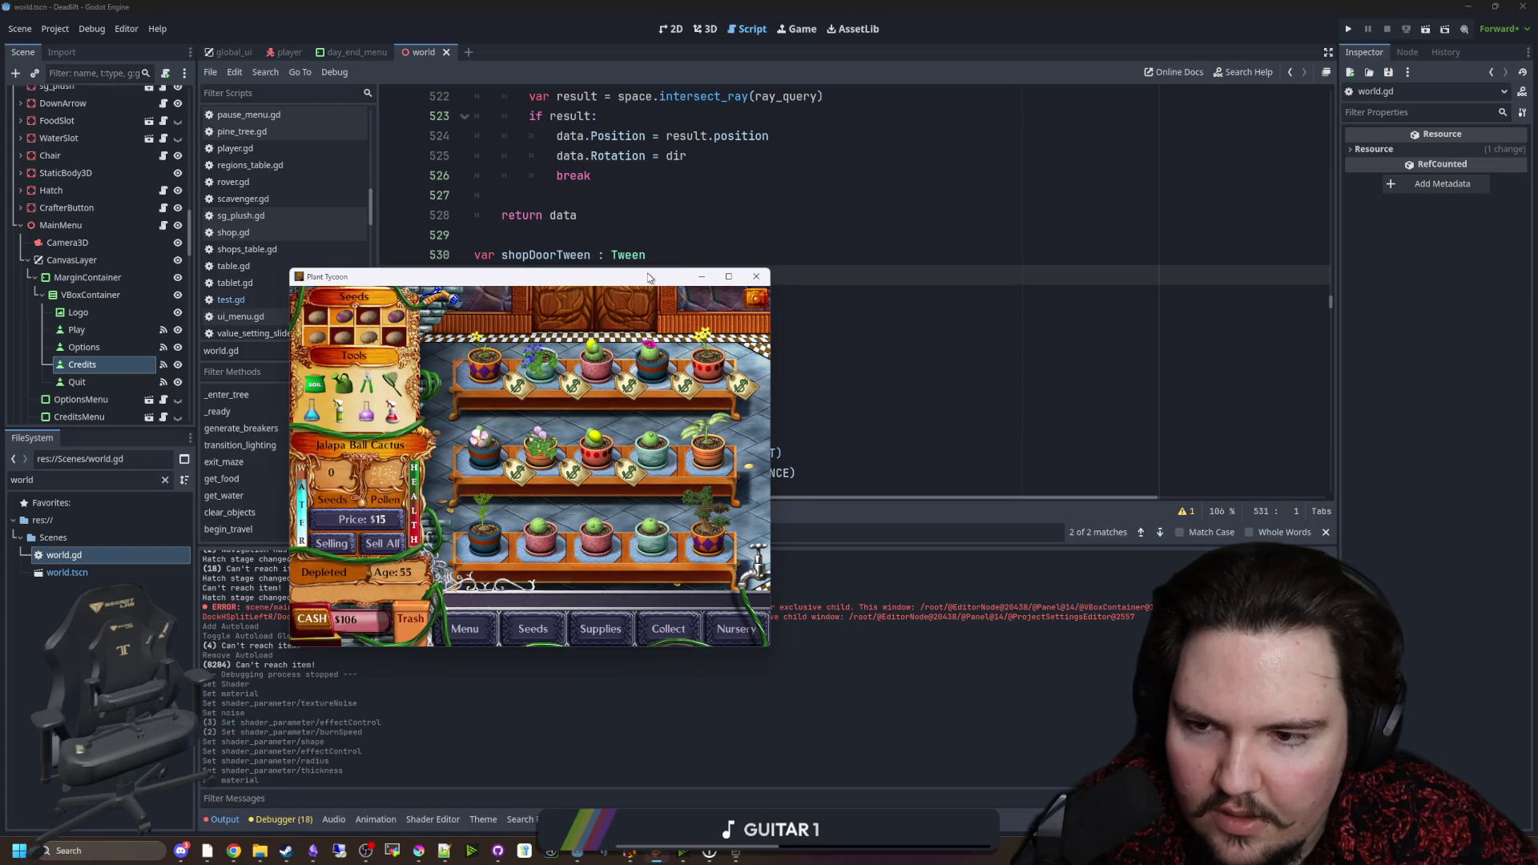
{"action": "left_click_drag", "start_coordinate": [649, 277], "coordinate": [818, 285]}
{"action": "left_click", "coordinate": [716, 538]}
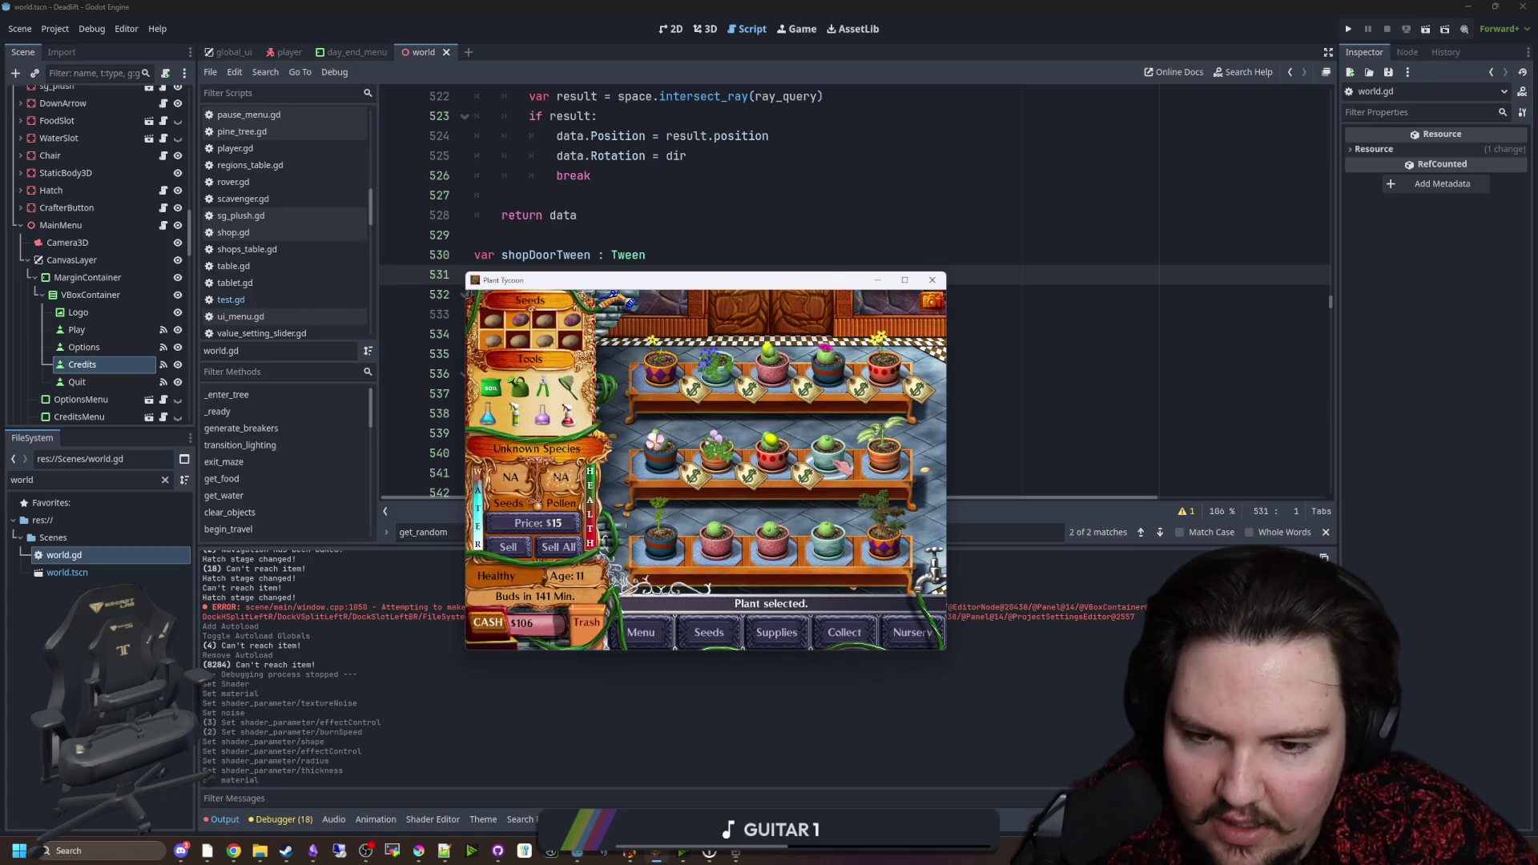
{"action": "left_click", "coordinate": [721, 465]}
{"action": "left_click", "coordinate": [671, 456]}
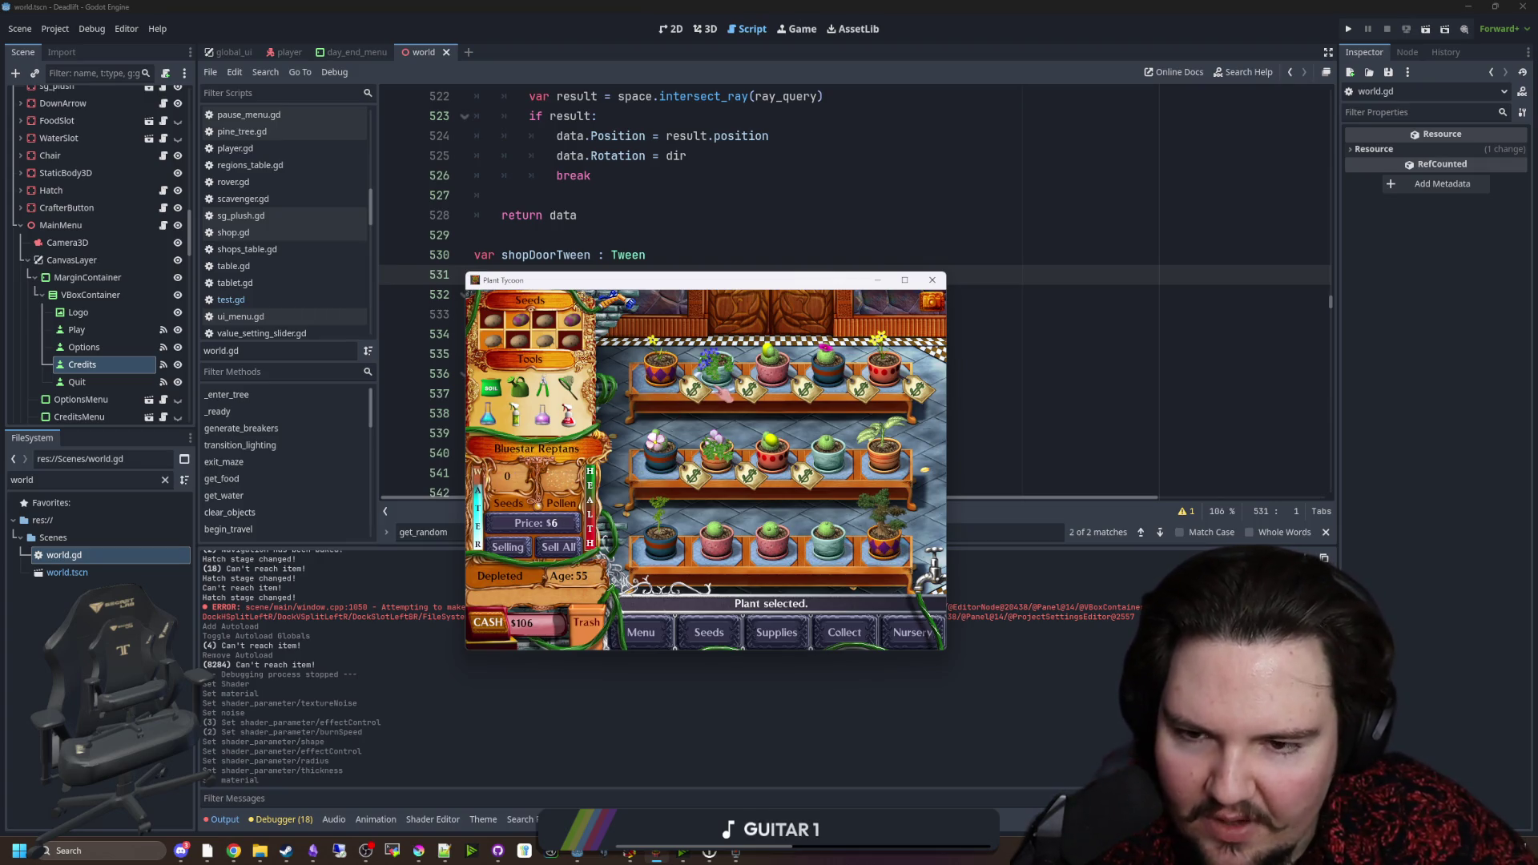
{"action": "left_click", "coordinate": [784, 382]}
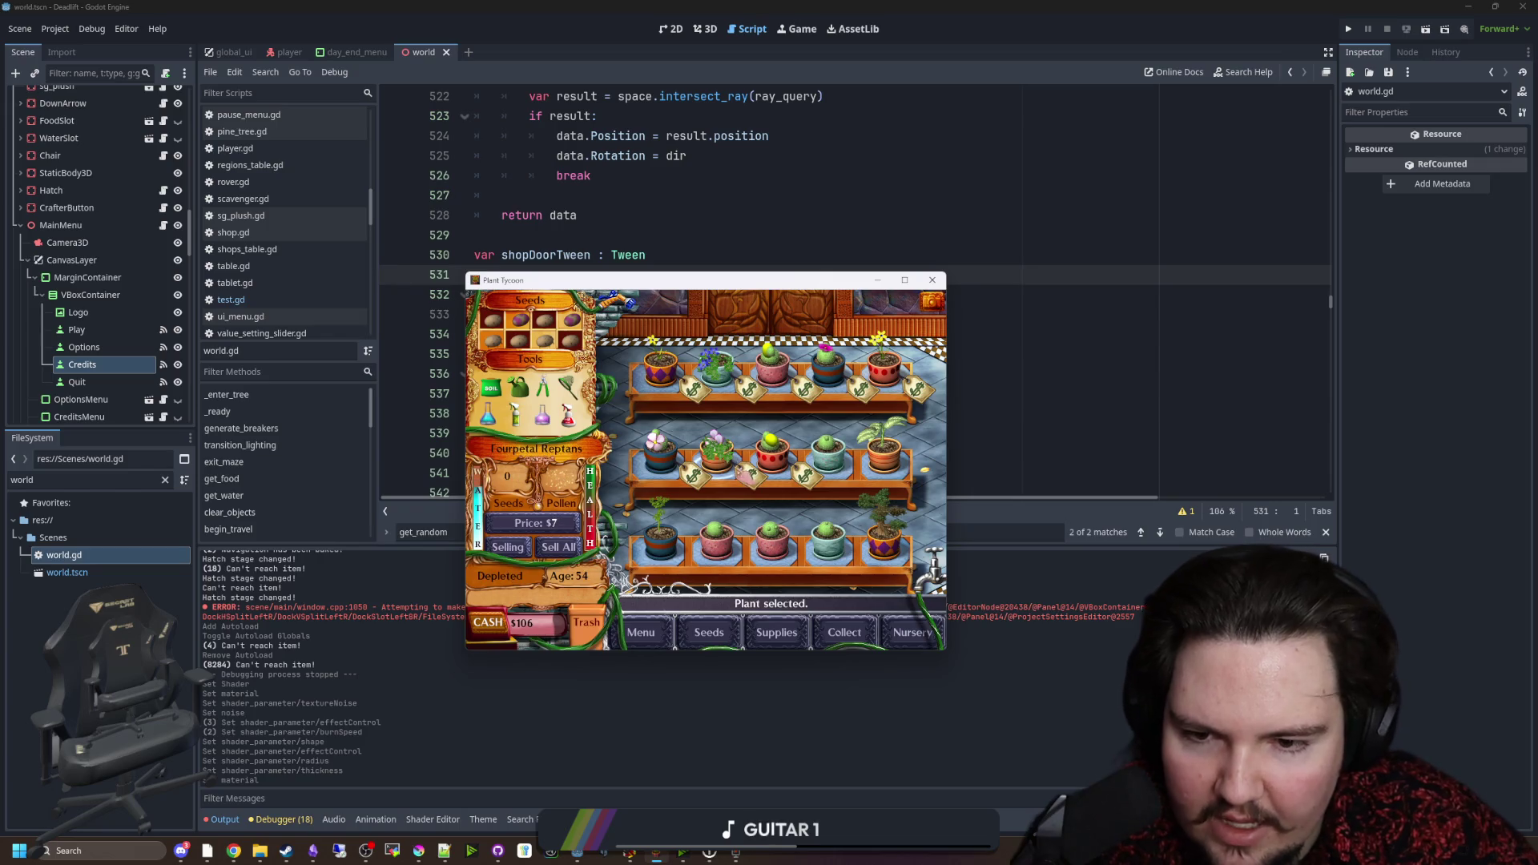
Step: Check the Unknown Species and Spotted Astera, visit the nursery yard, then move the window off screen
{"action": "left_click", "coordinate": [715, 549]}
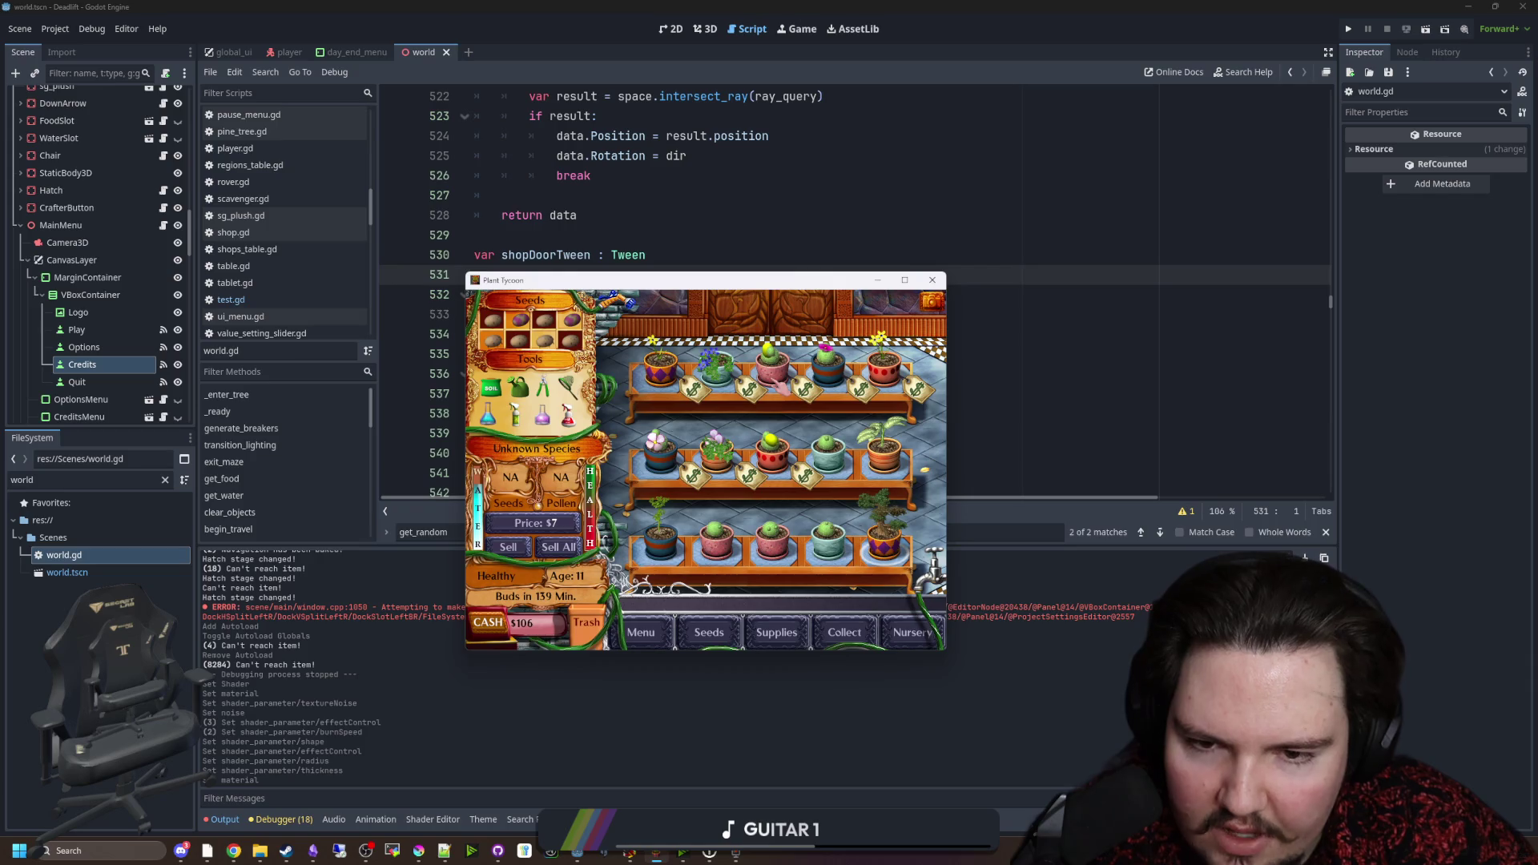
{"action": "left_click", "coordinate": [896, 390]}
{"action": "left_click", "coordinate": [913, 633]}
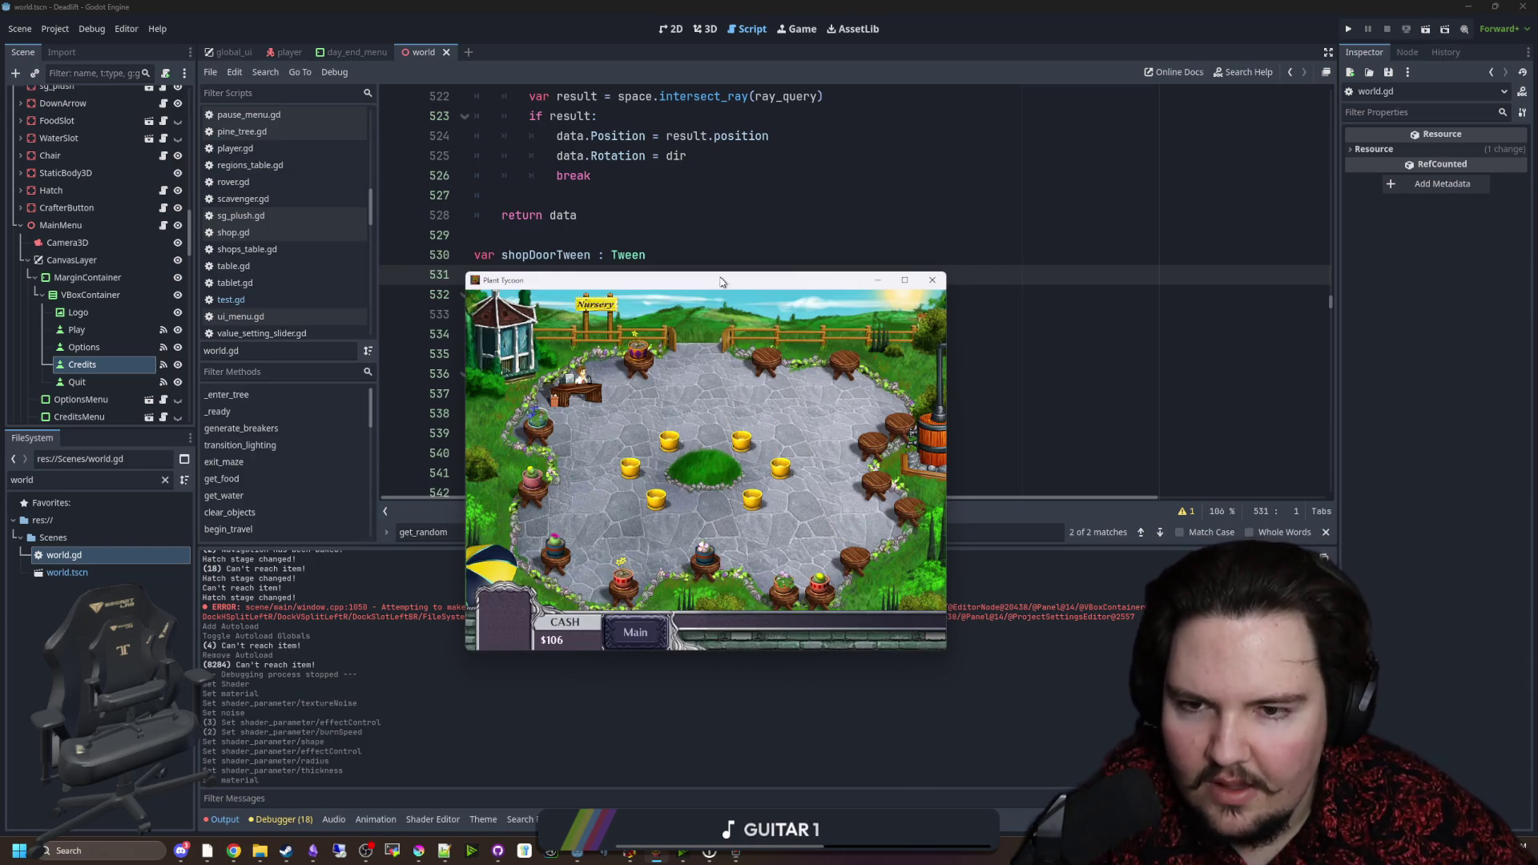
{"action": "left_click_drag", "start_coordinate": [721, 283], "coordinate": [1537, 404]}
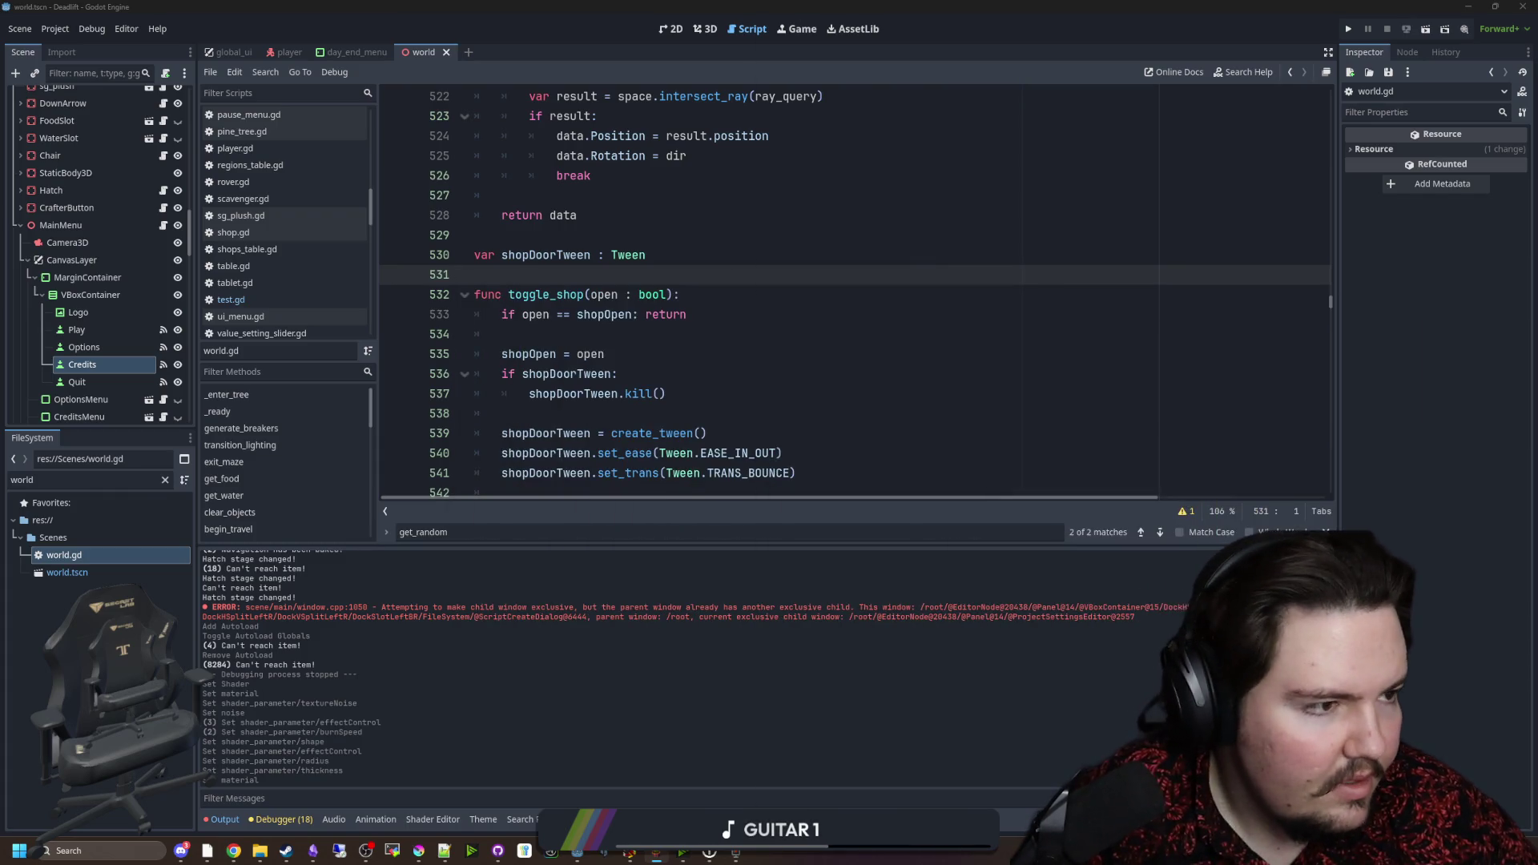
Step: Place the cursor on blank line 534 in world.gd's toggle_shop code and save the script
{"action": "scroll", "coordinate": [620, 487], "scroll_direction": "down", "scroll_amount": 1}
{"action": "left_click", "coordinate": [641, 413]}
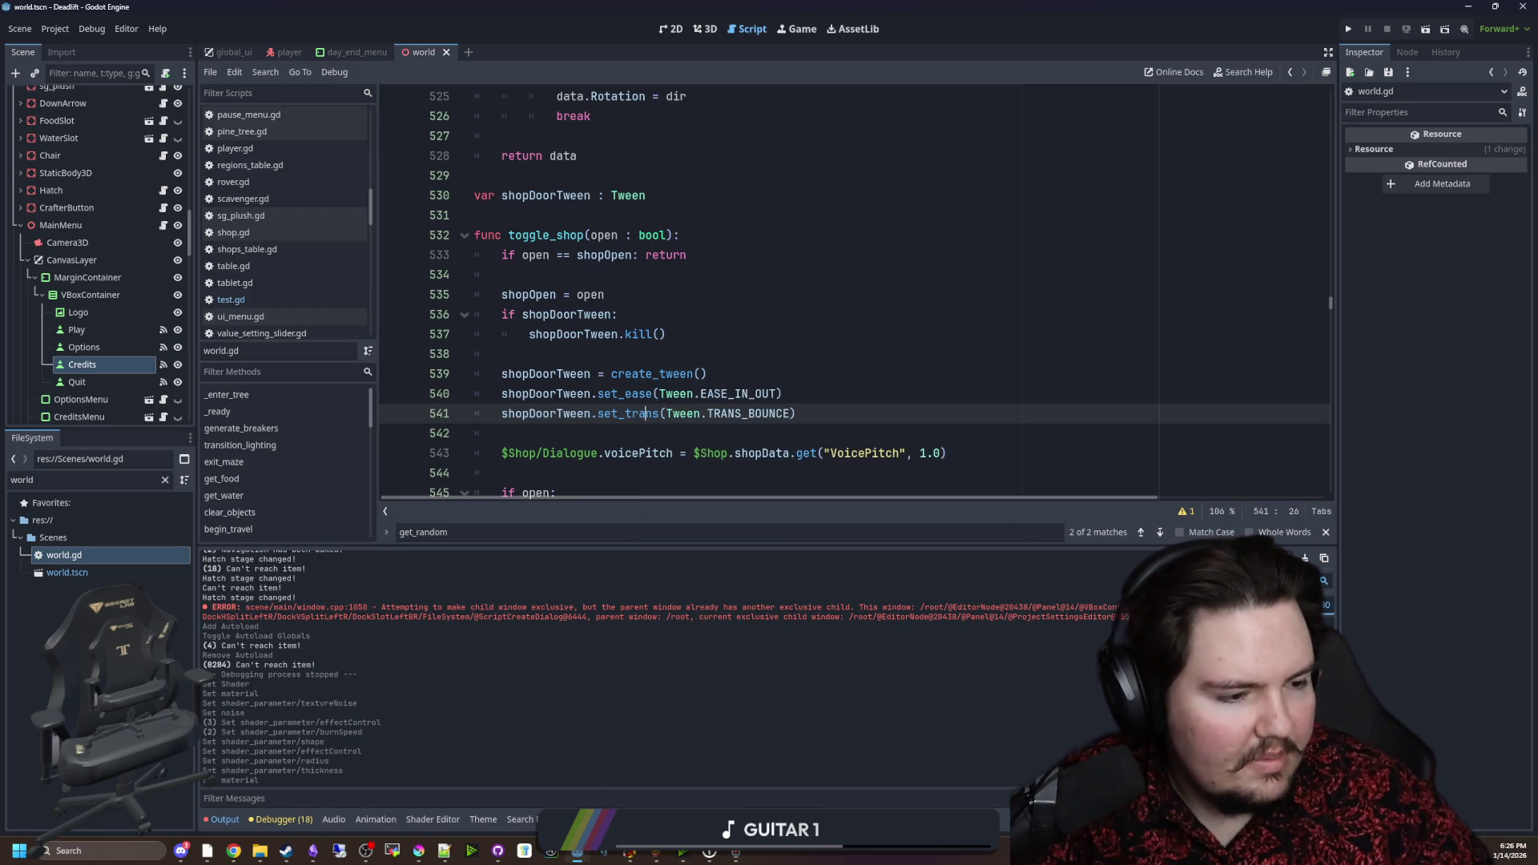
{"action": "key", "text": "super+d"}
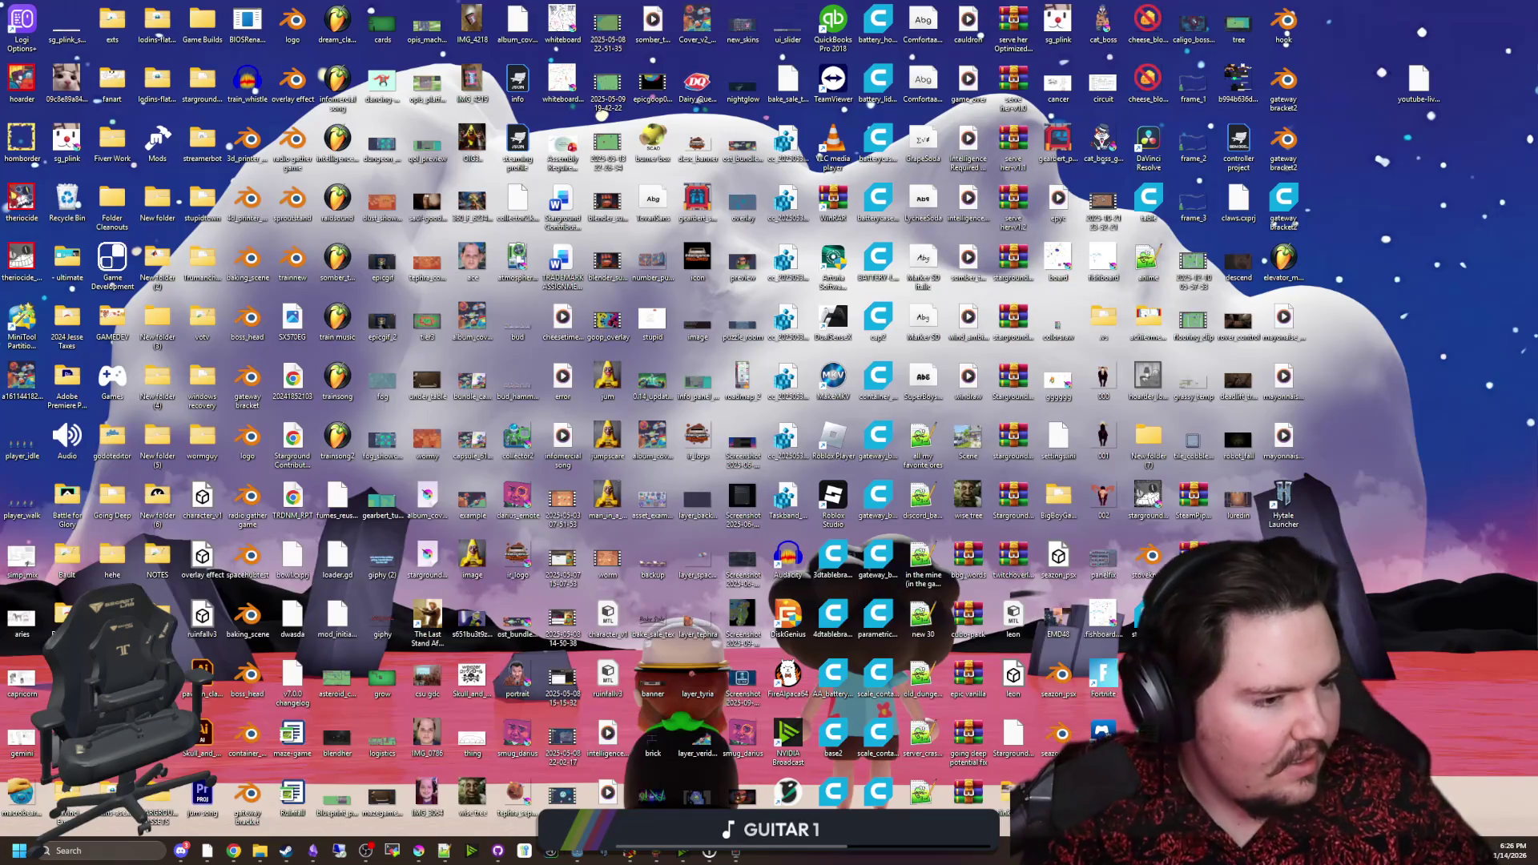
{"action": "key", "text": "super+d"}
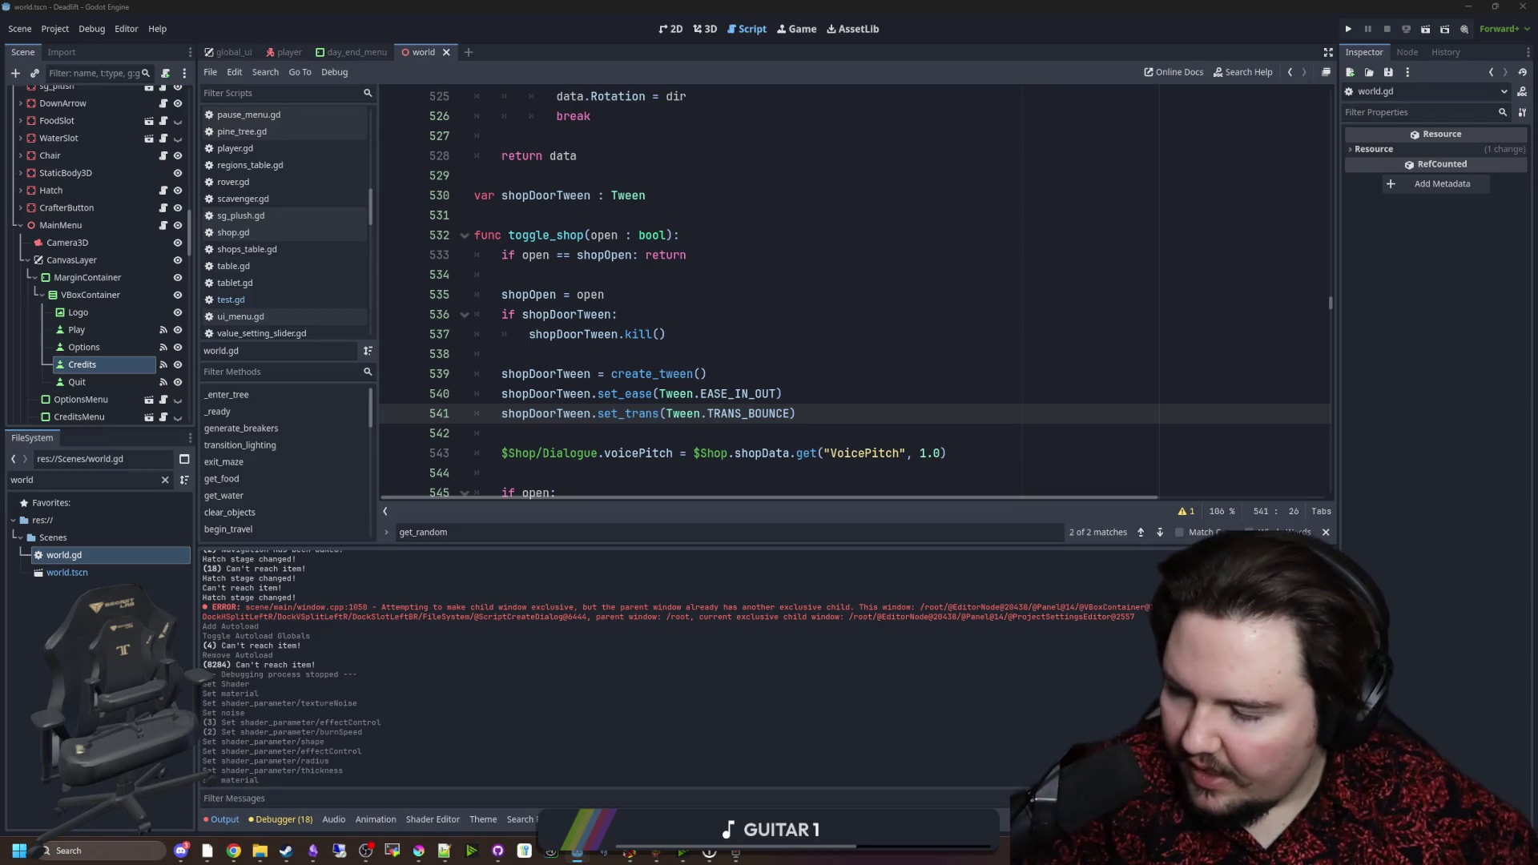
{"action": "left_click", "coordinate": [1049, 353]}
{"action": "left_click", "coordinate": [565, 273]}
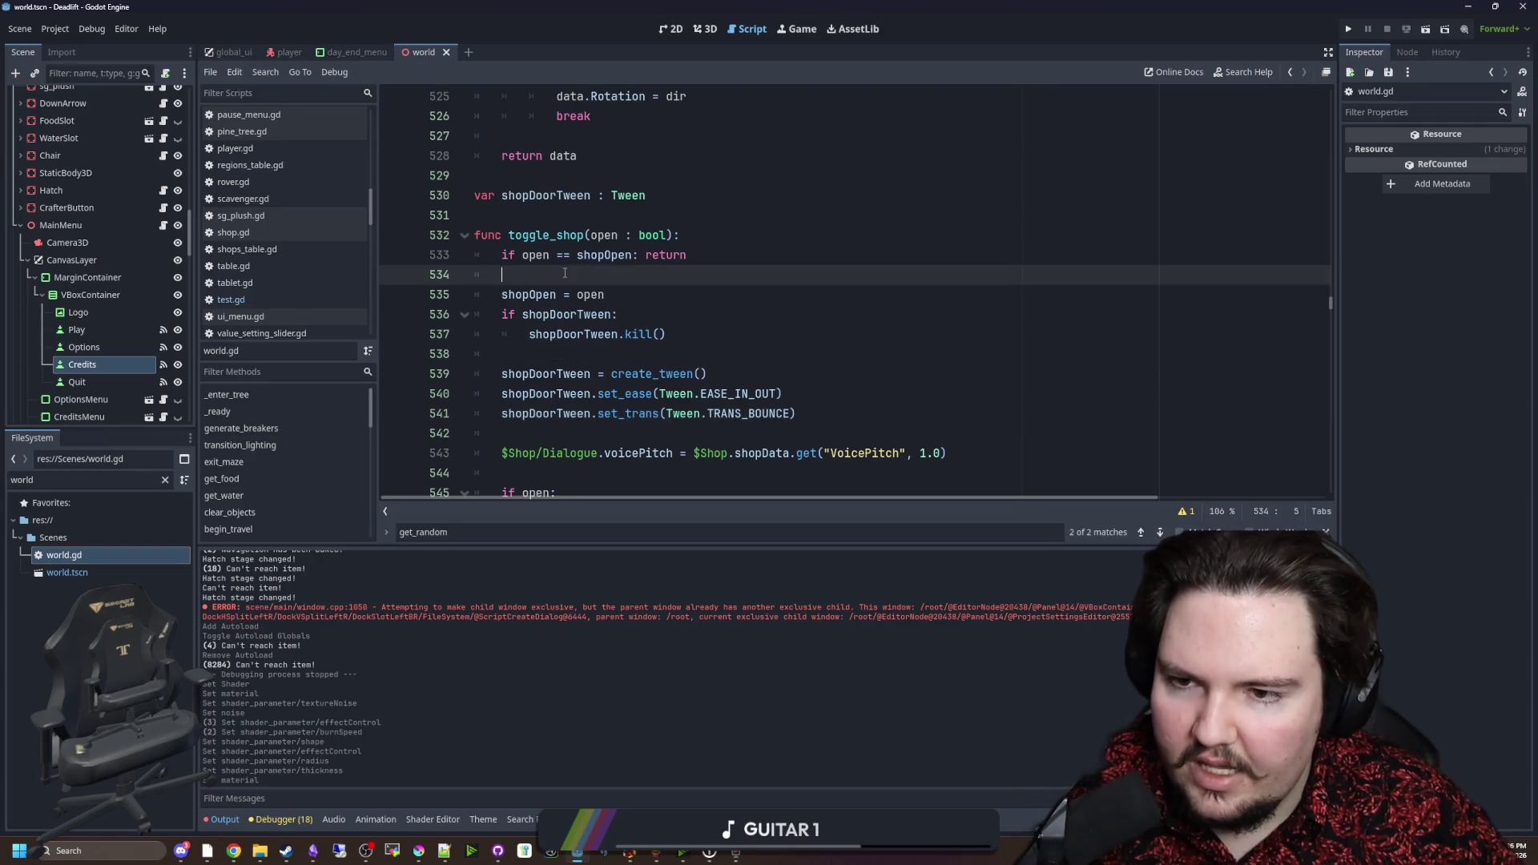
{"action": "key", "text": "ctrl+s"}
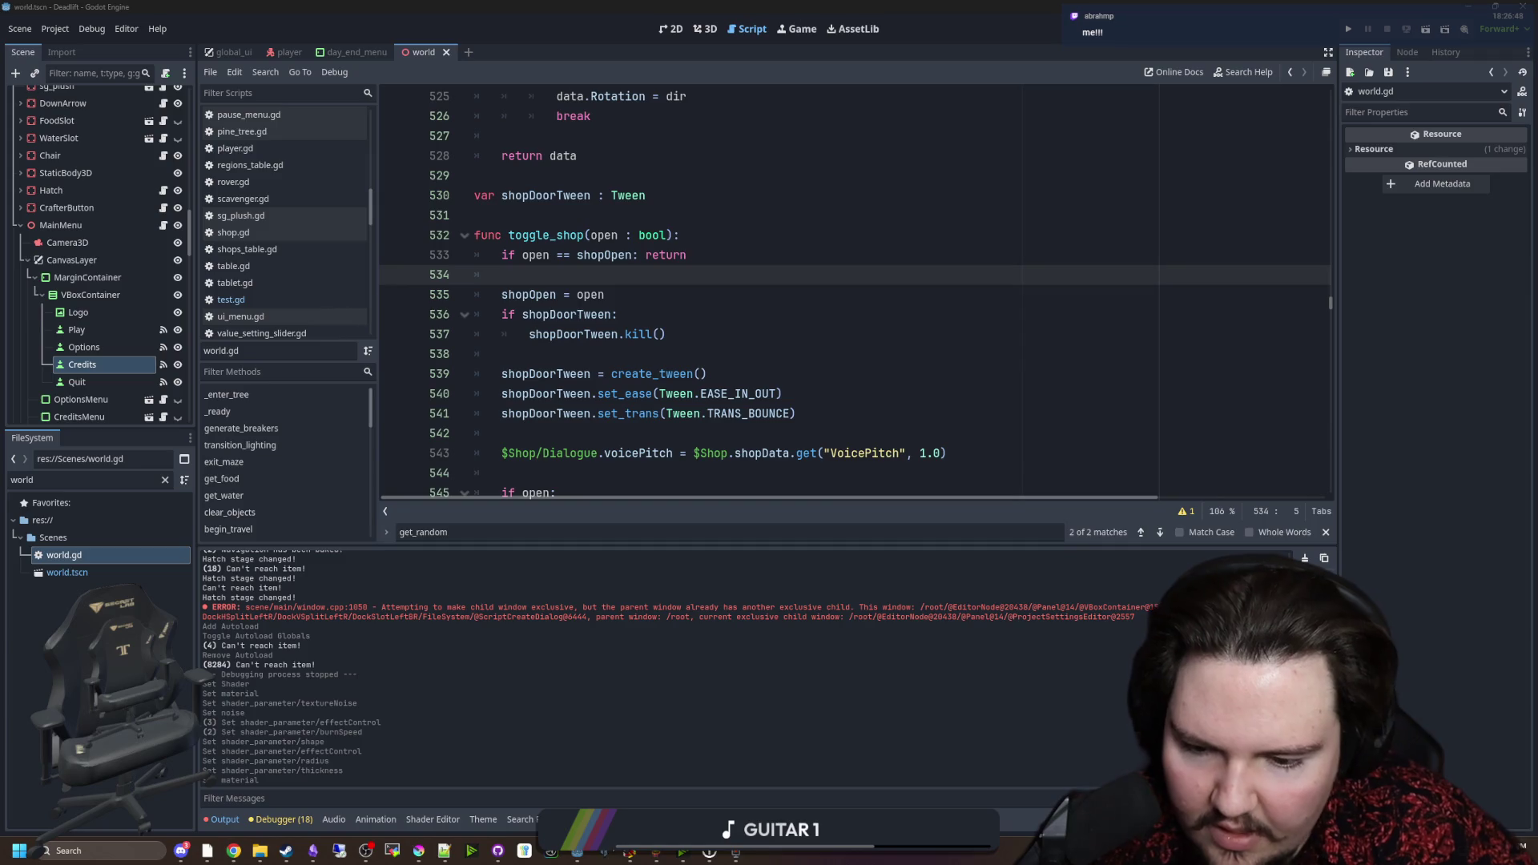
Step: Hide the Godot editor and launcher windows from the taskbar
{"action": "mouse_move", "coordinate": [709, 852]}
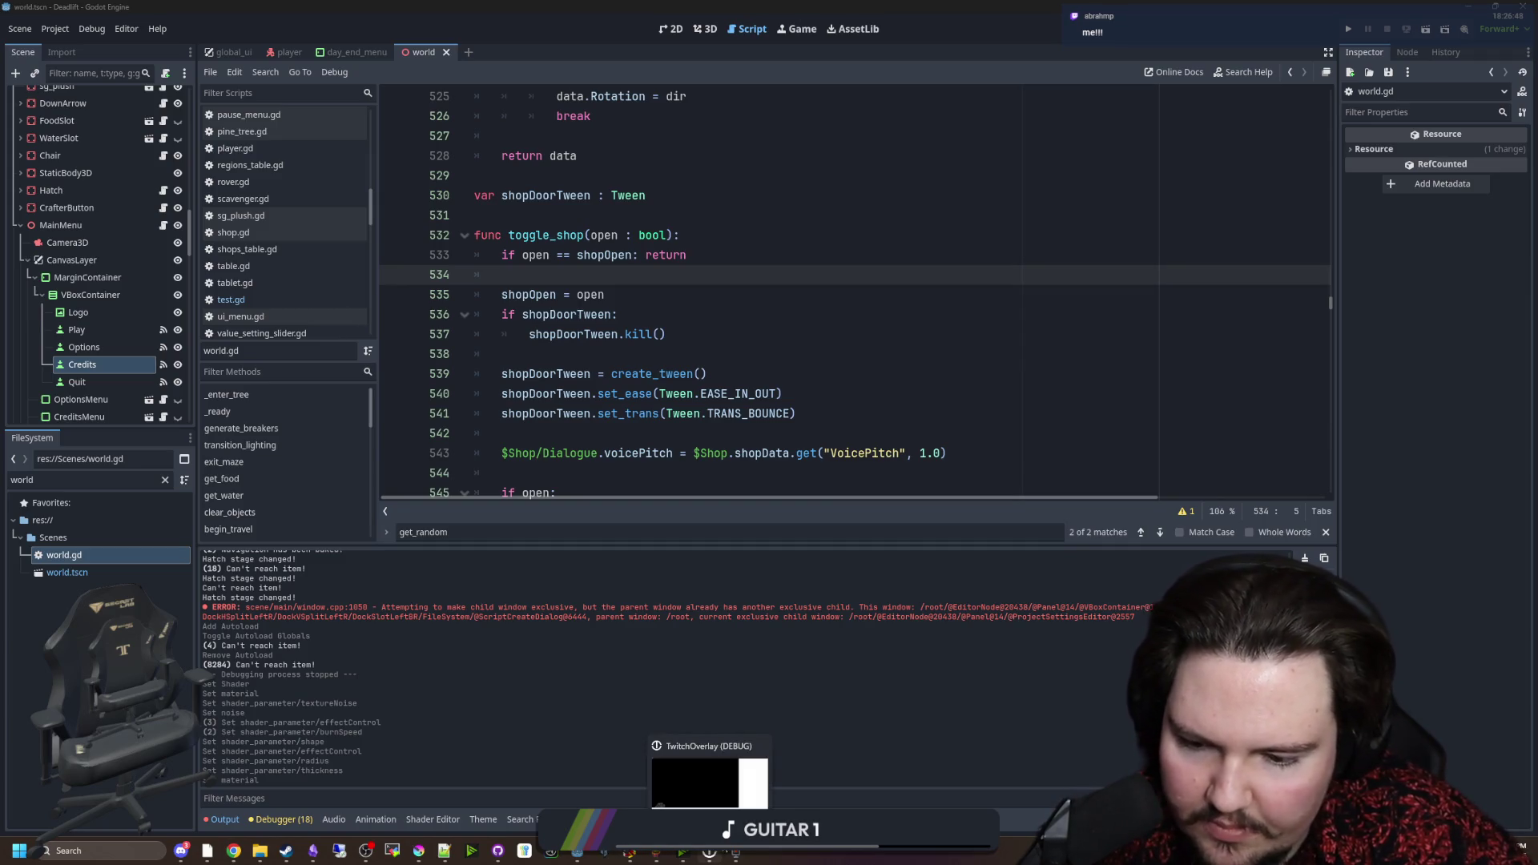
{"action": "mouse_move", "coordinate": [311, 846]}
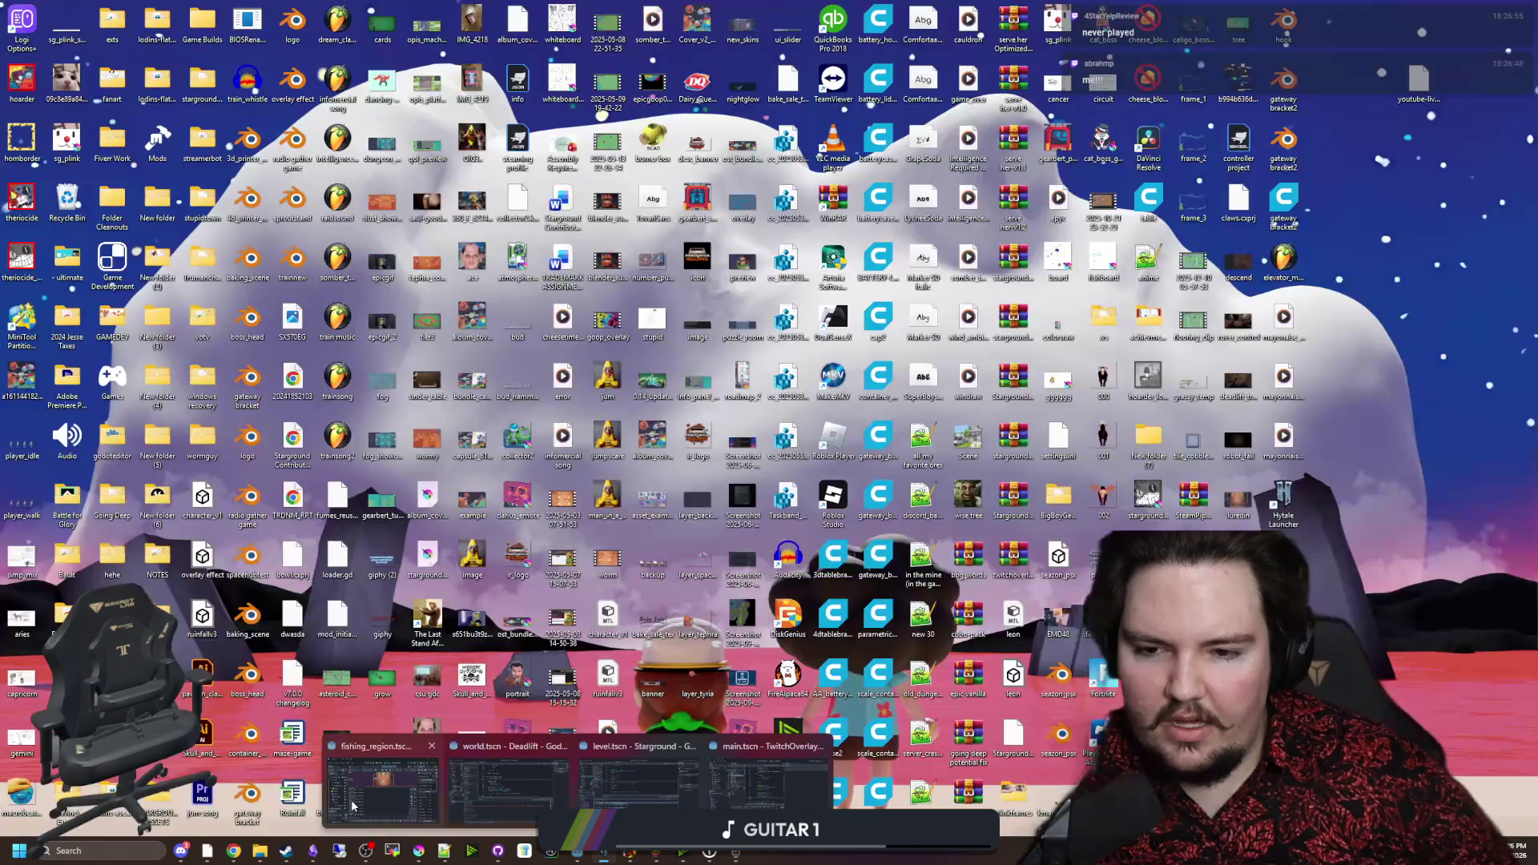
{"action": "left_click", "coordinate": [351, 799]}
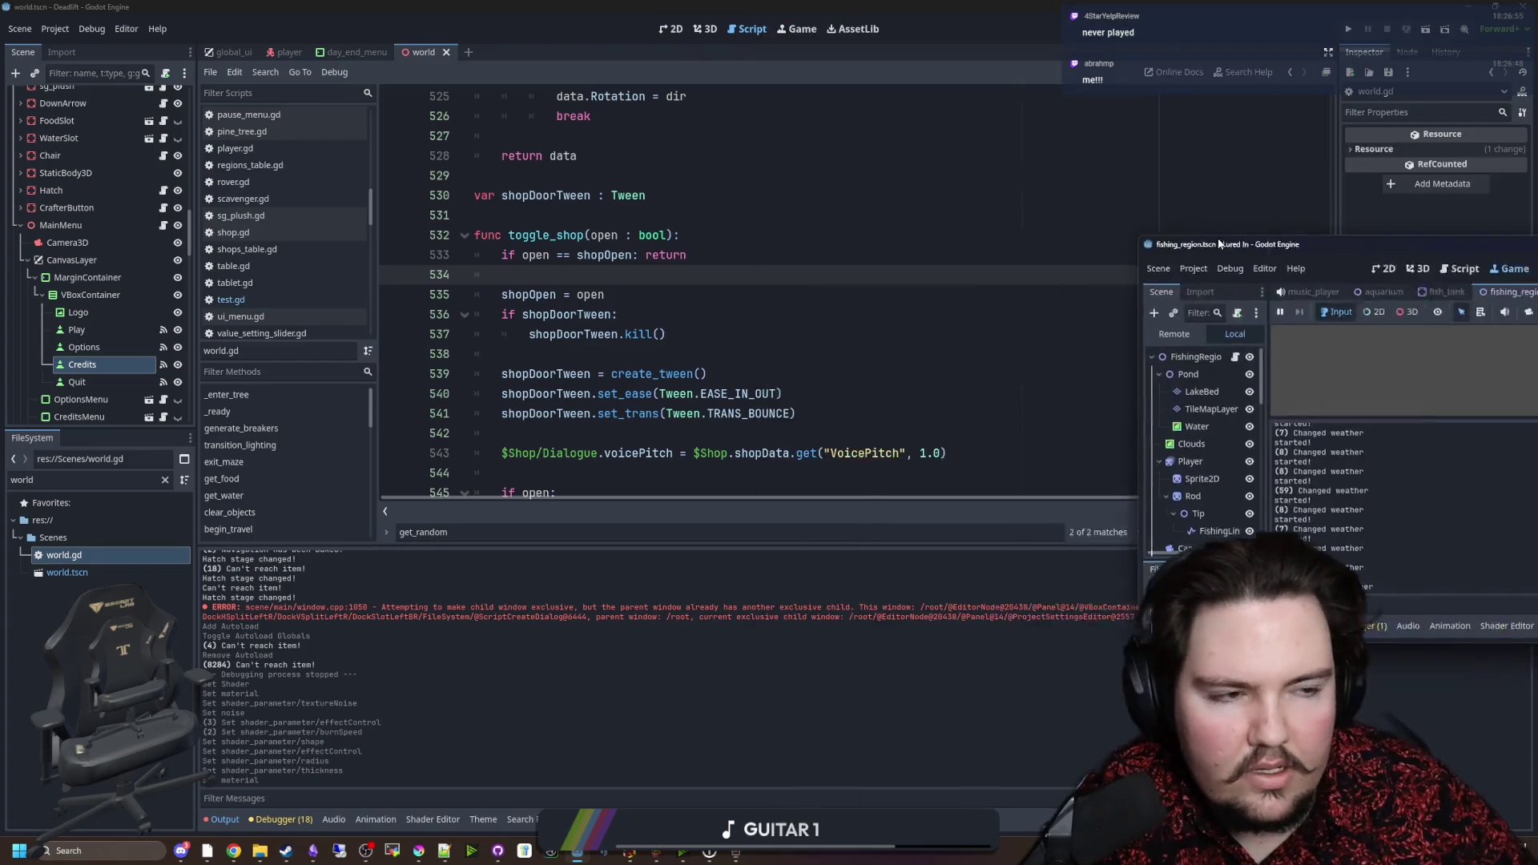
Step: Centre the running game window and open the shop's Marketing upgrades
{"action": "mouse_move", "coordinate": [1262, 252]}
{"action": "left_mouse_down"}
{"action": "mouse_move", "coordinate": [667, 76]}
{"action": "mouse_move", "coordinate": [564, 253]}
{"action": "mouse_move", "coordinate": [515, 260]}
{"action": "left_mouse_up"}
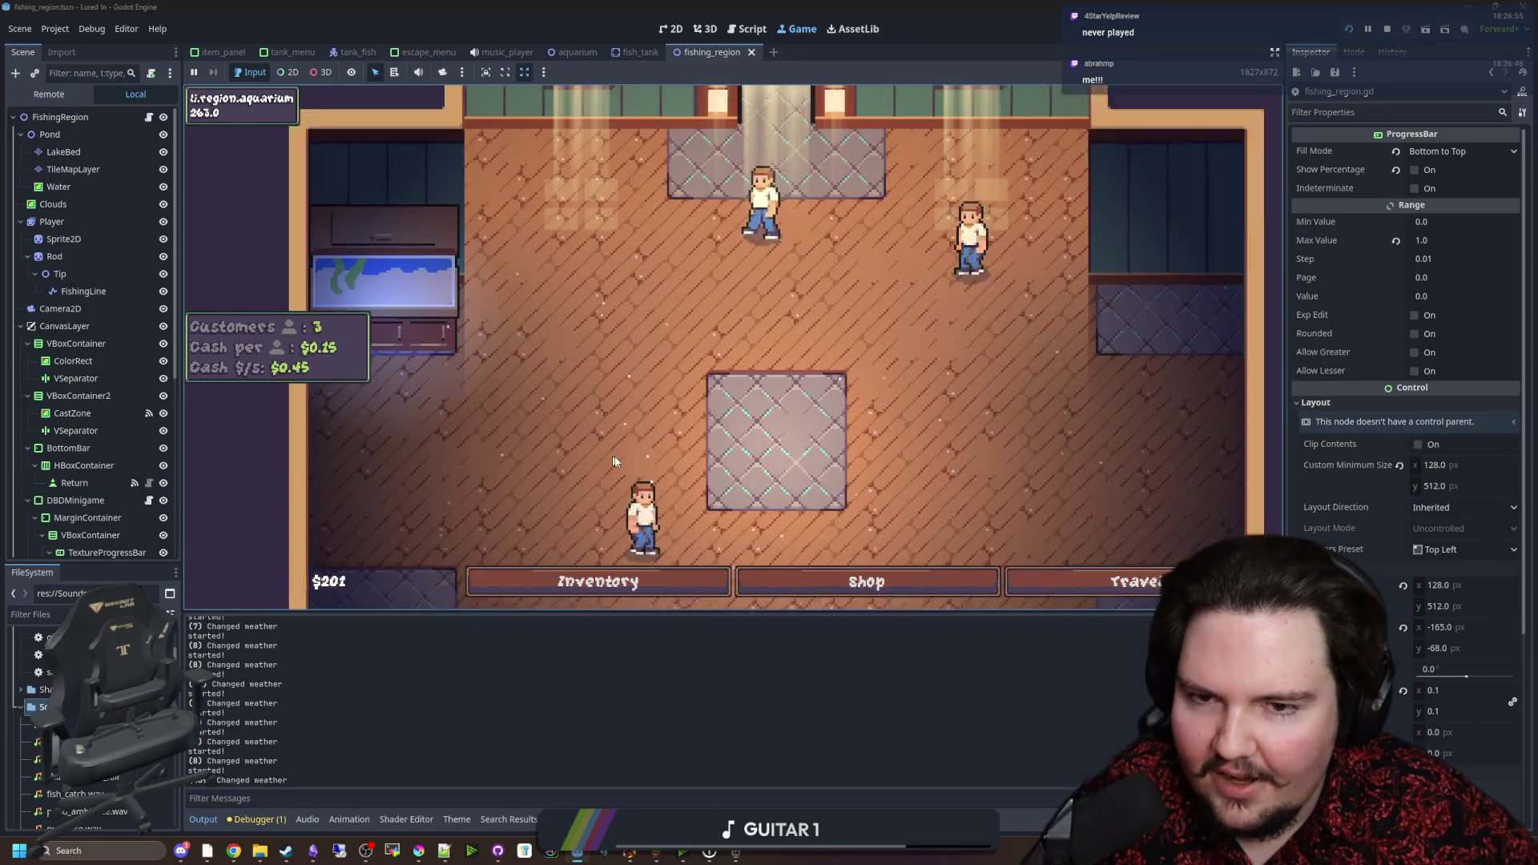
{"action": "scroll", "coordinate": [758, 539], "scroll_direction": "down", "scroll_amount": 3}
{"action": "left_click", "coordinate": [801, 580]}
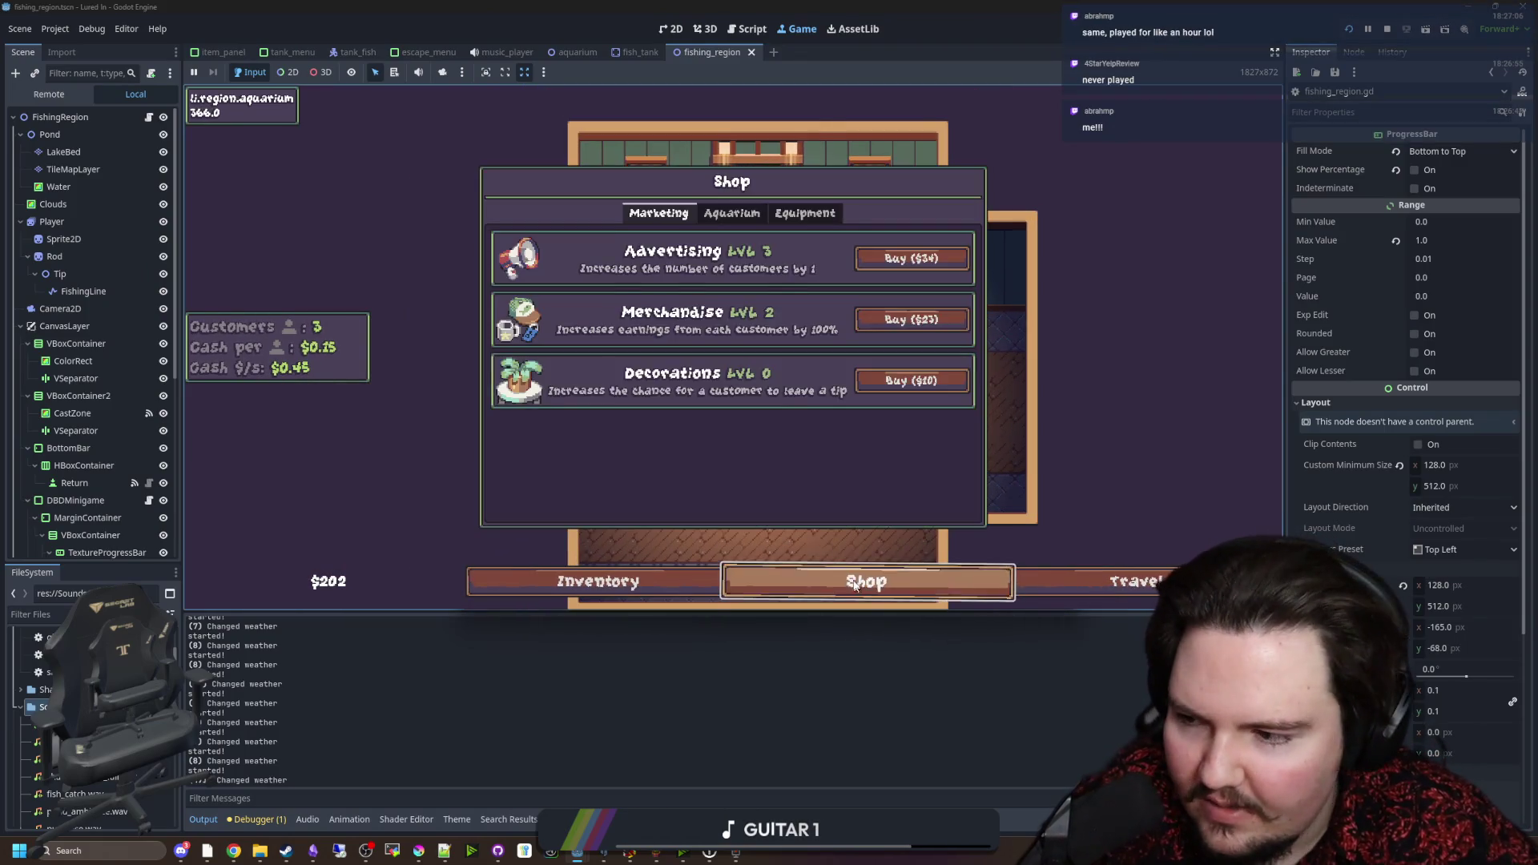
{"action": "left_click", "coordinate": [732, 213]}
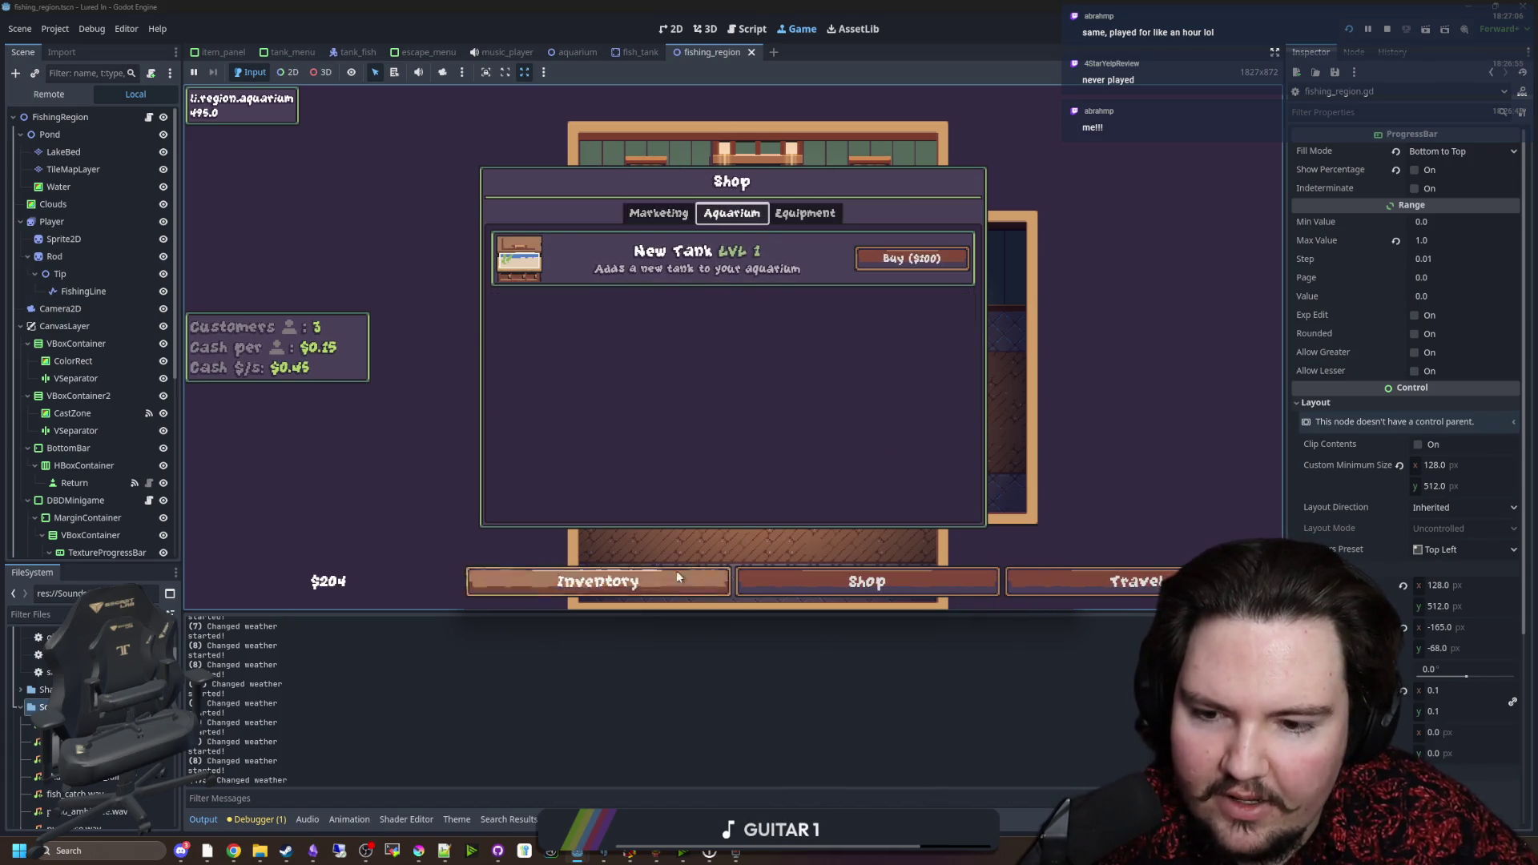
{"action": "left_click", "coordinate": [609, 581]}
{"action": "left_click", "coordinate": [842, 581]}
{"action": "left_click", "coordinate": [646, 214]}
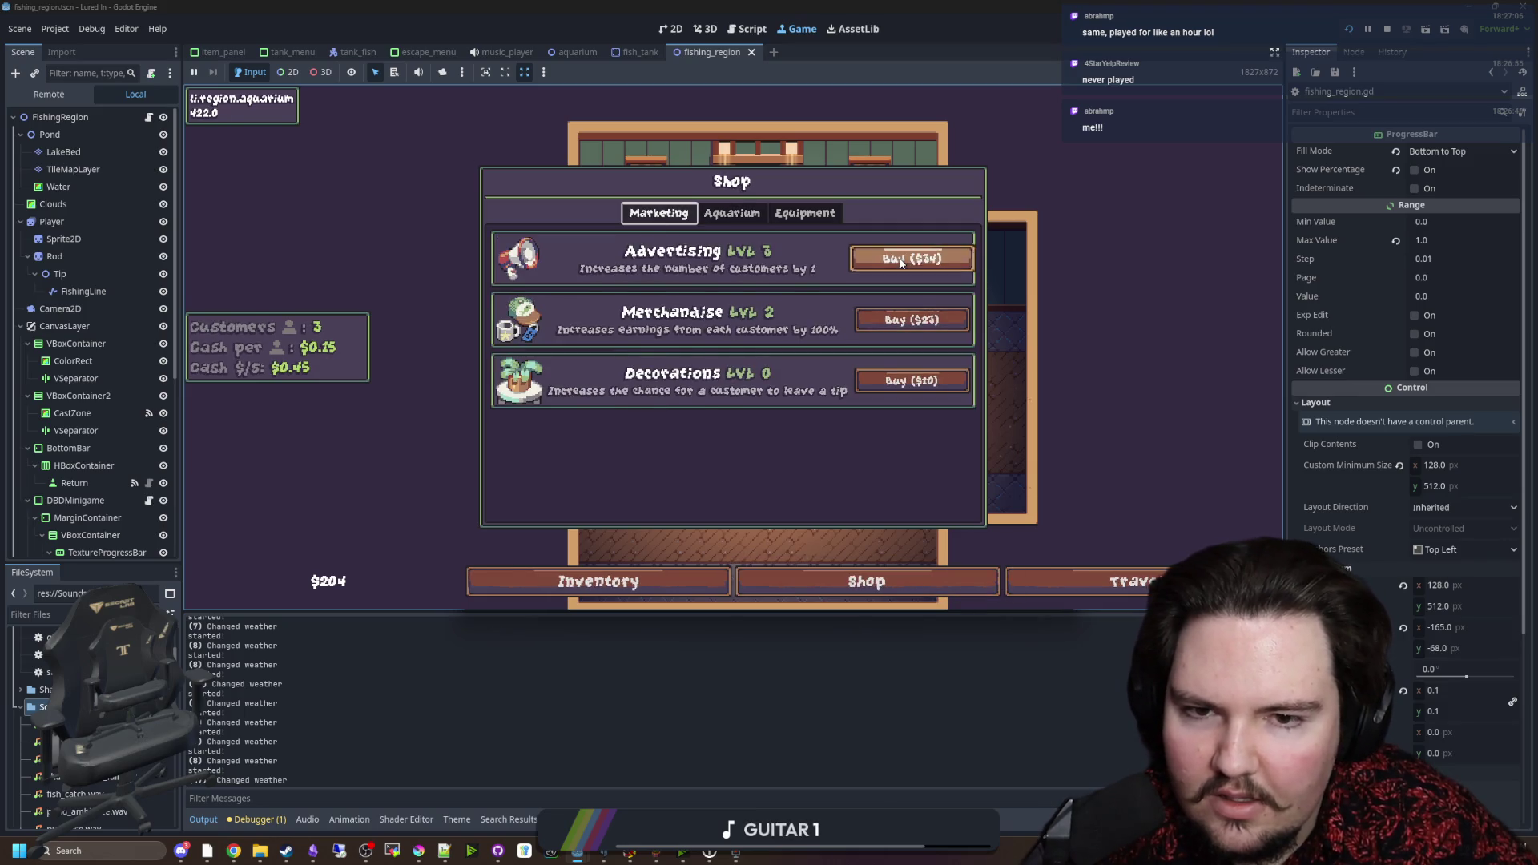
Step: Buy Merchandise and Advertising upgrades up to level 5, then check the New Tank price
{"action": "left_click", "coordinate": [892, 321]}
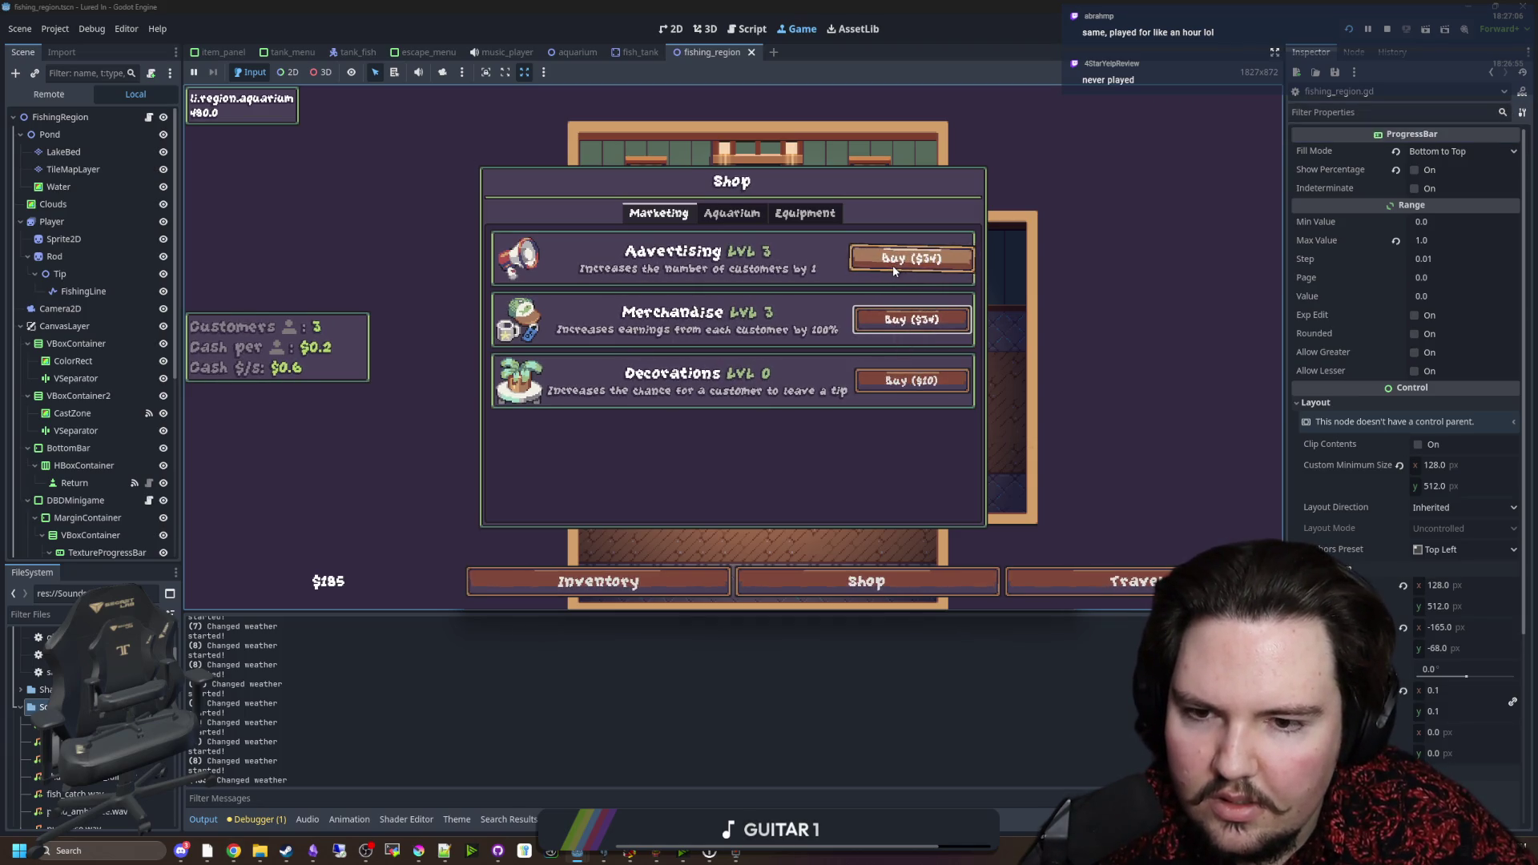
{"action": "left_click", "coordinate": [892, 268]}
{"action": "left_click", "coordinate": [900, 320]}
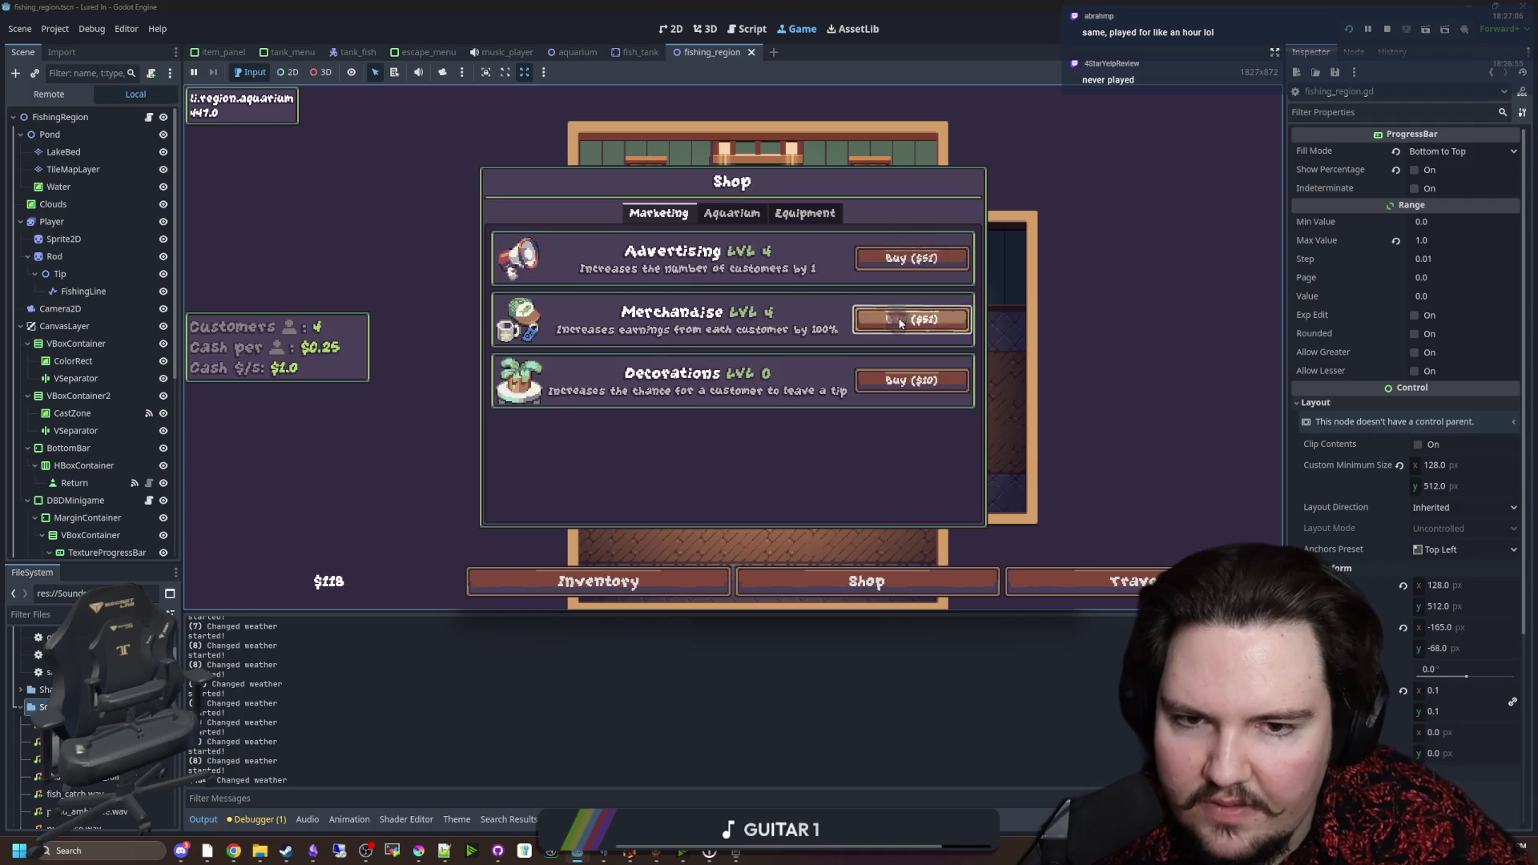
{"action": "left_click", "coordinate": [902, 258]}
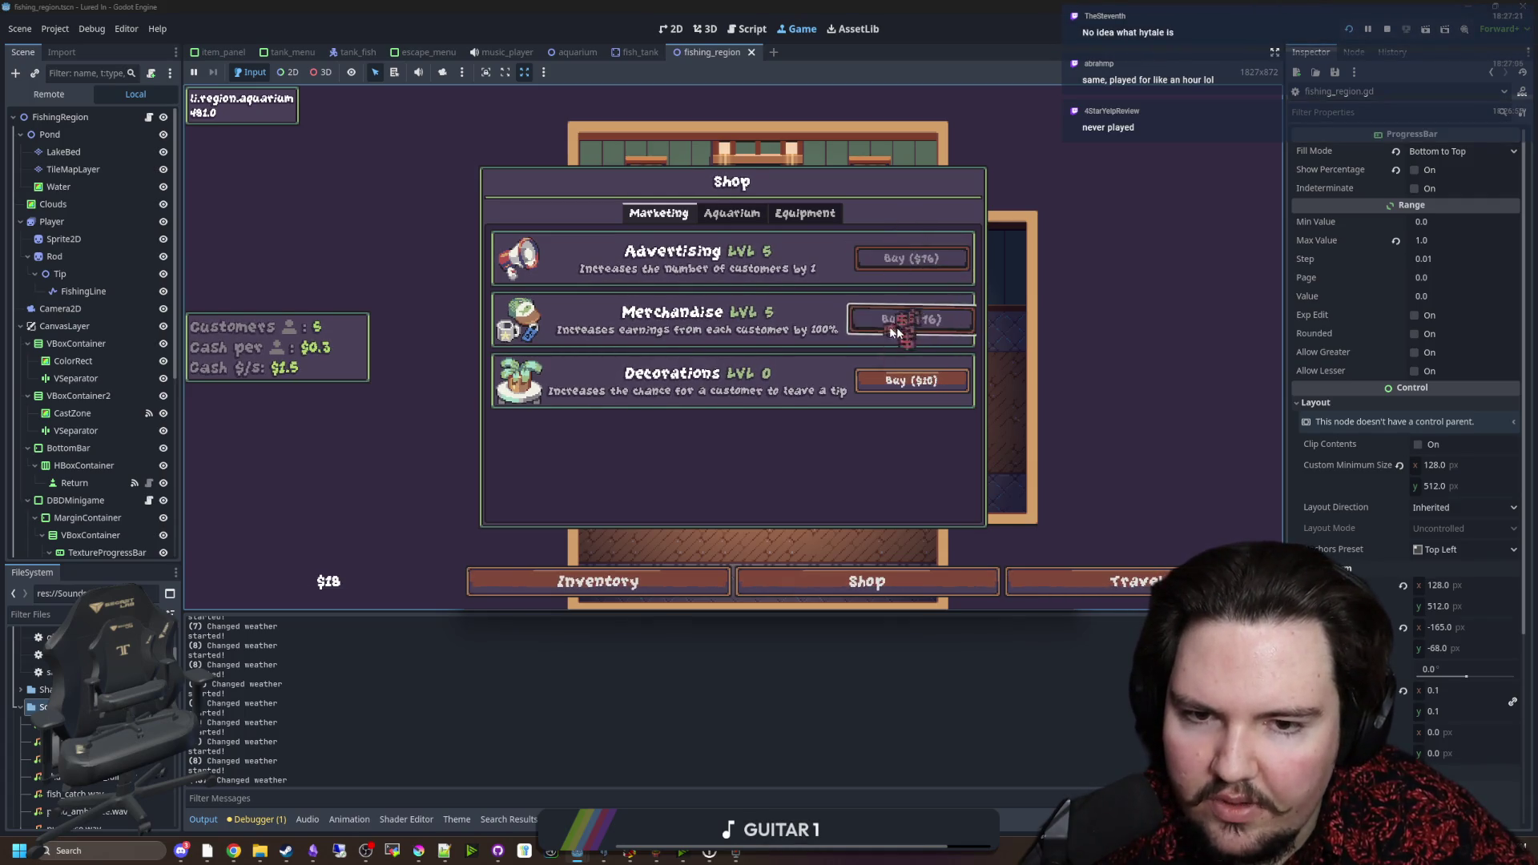
{"action": "left_click", "coordinate": [903, 322]}
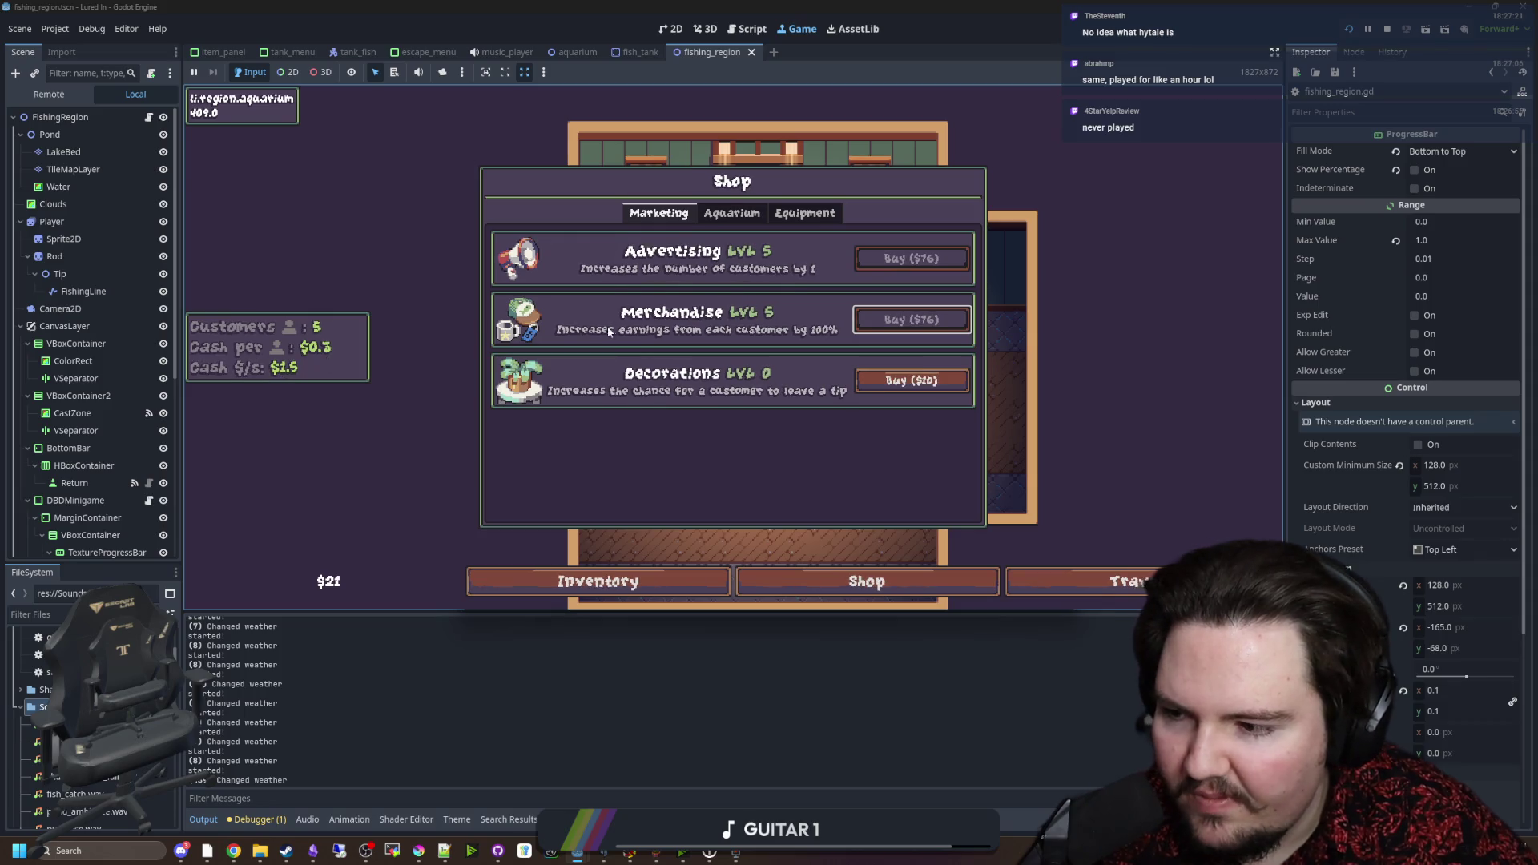
{"action": "left_click", "coordinate": [725, 214]}
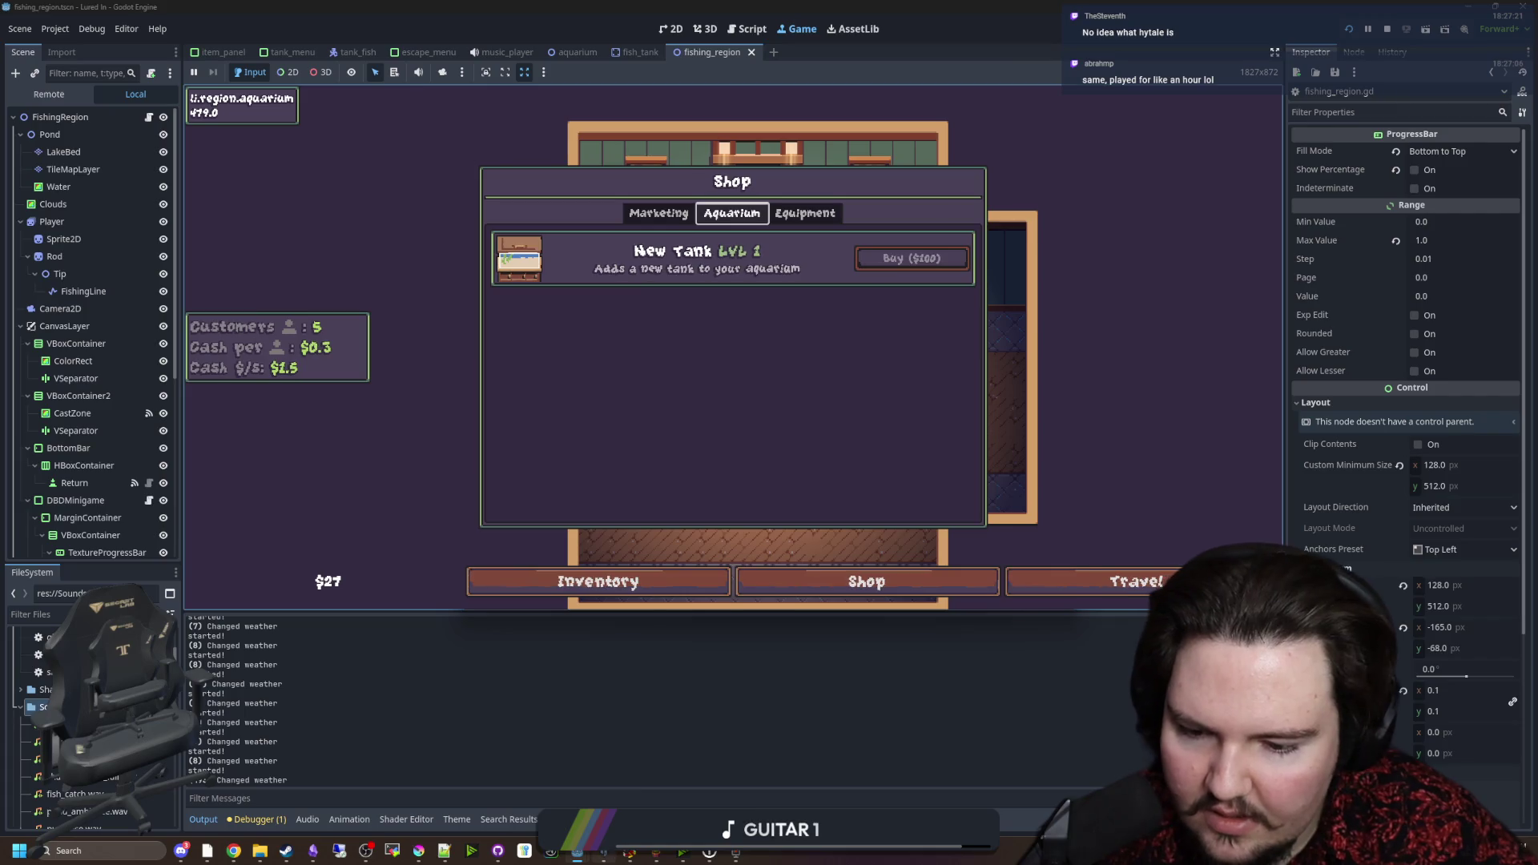
{"action": "scroll", "coordinate": [769, 425], "scroll_direction": "down", "scroll_amount": 10}
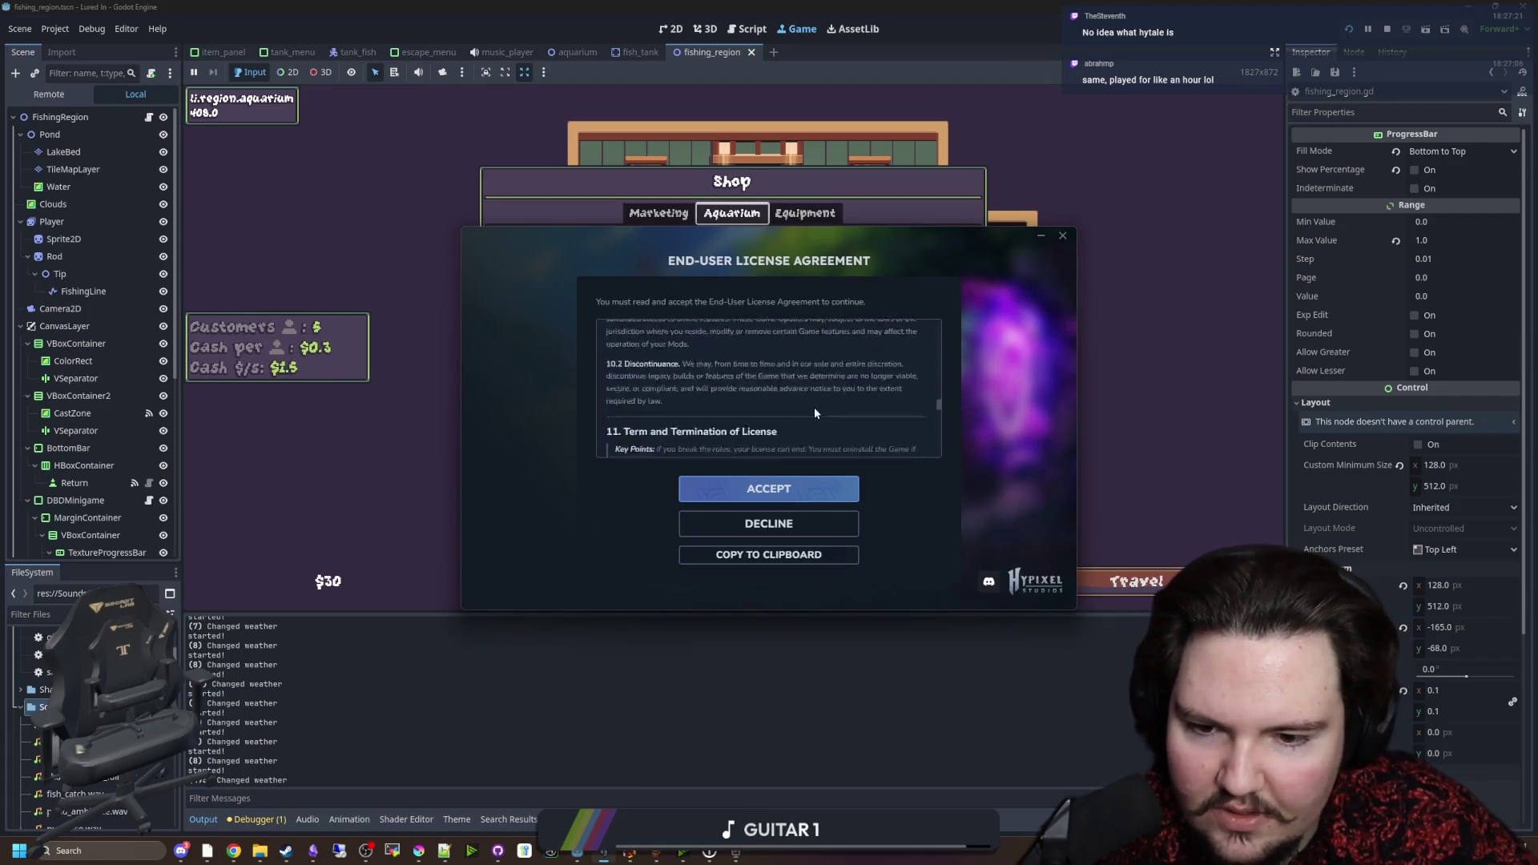
Step: Accept the Hytale licence, flip through two news slides, then show the game's Equipment upgrades
{"action": "left_click", "coordinate": [774, 490]}
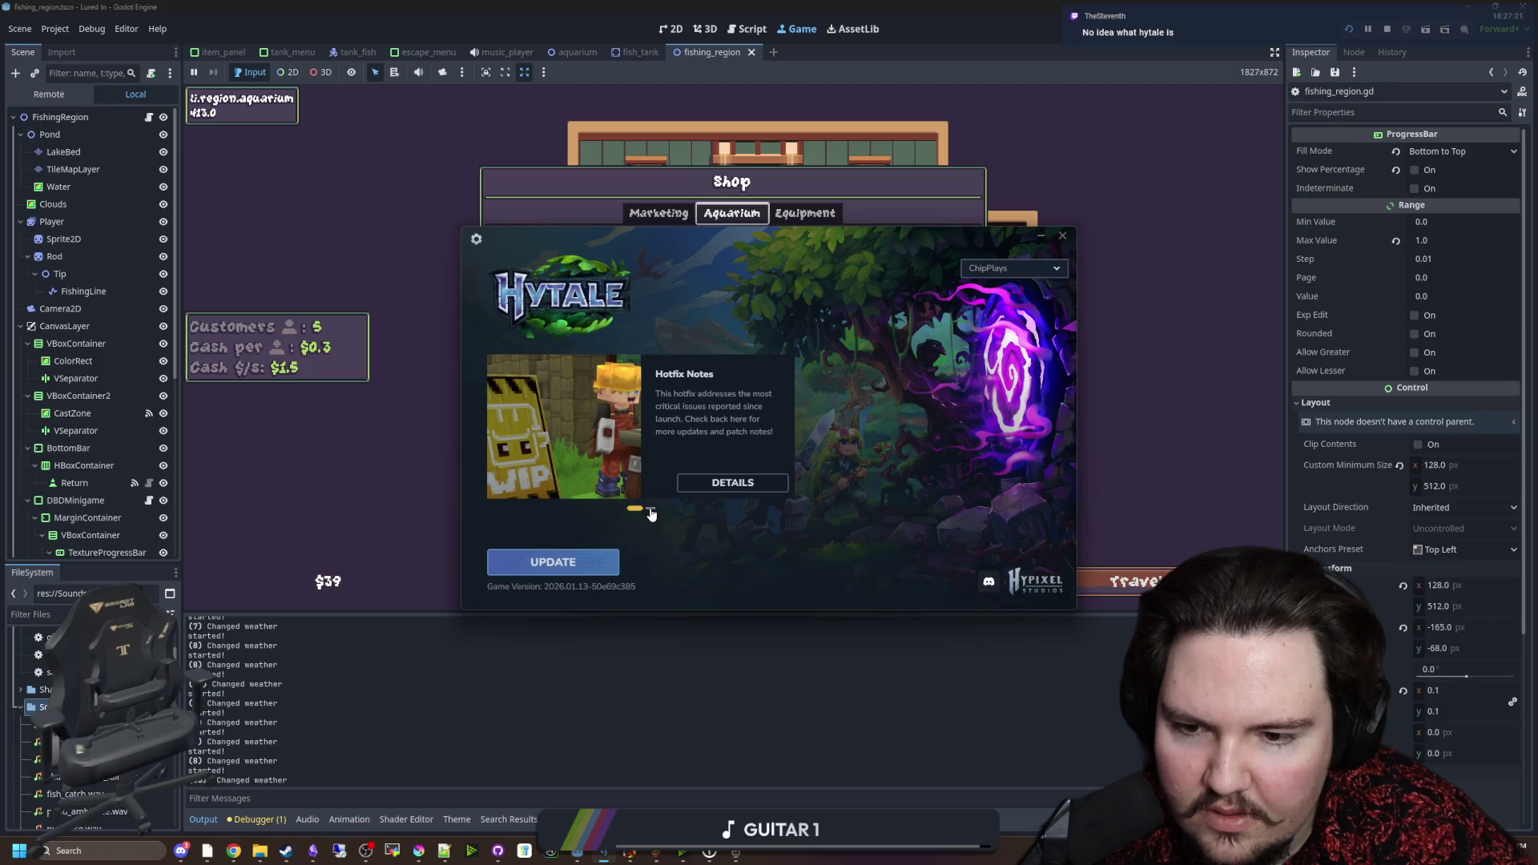
{"action": "left_click", "coordinate": [652, 509]}
{"action": "left_click", "coordinate": [636, 509]}
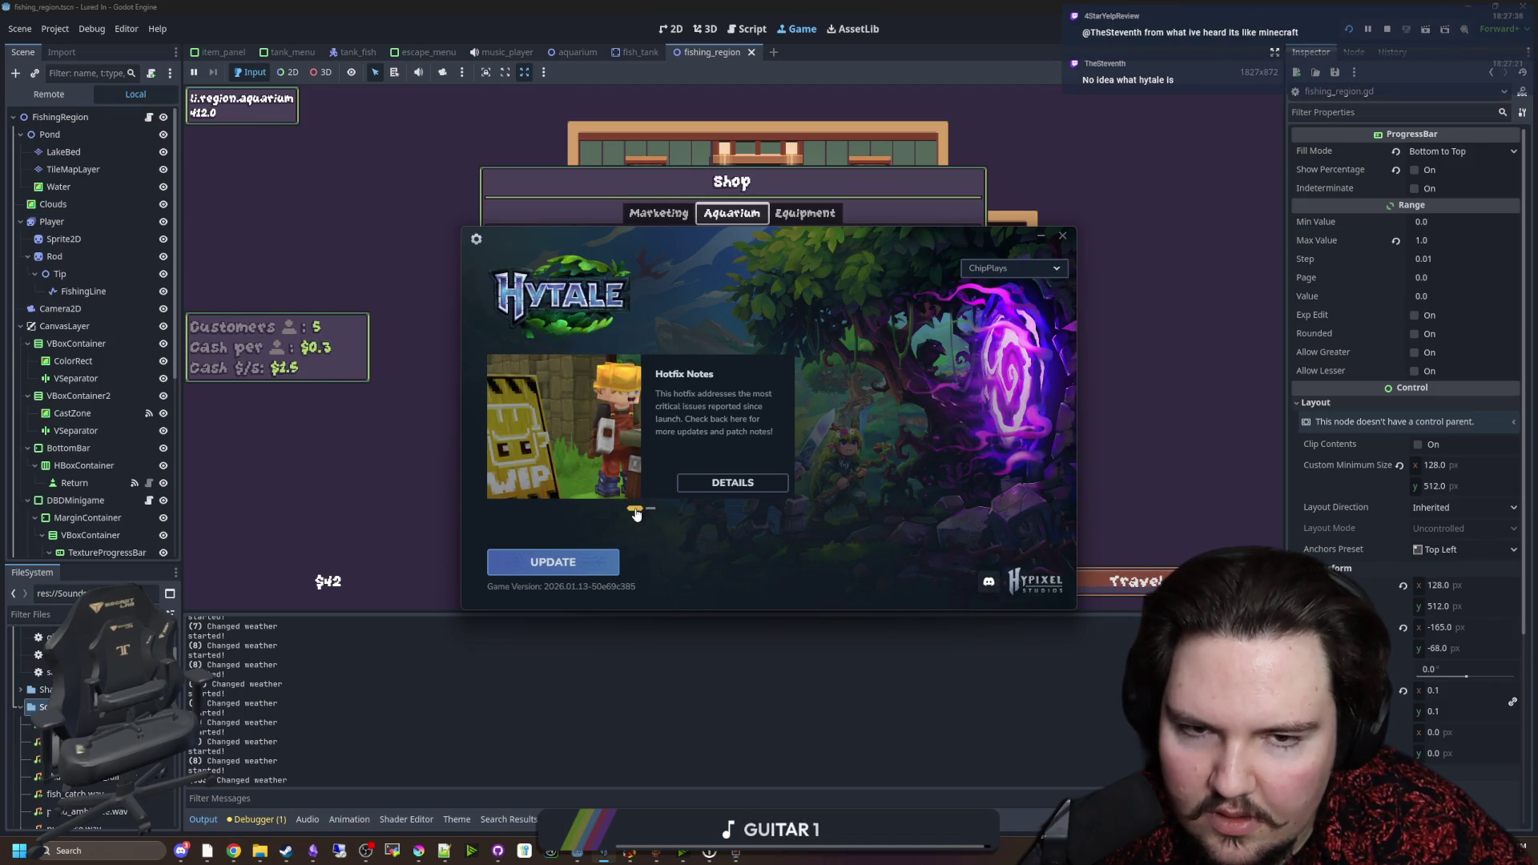
{"action": "left_click", "coordinate": [563, 681]}
{"action": "left_click", "coordinate": [805, 213]}
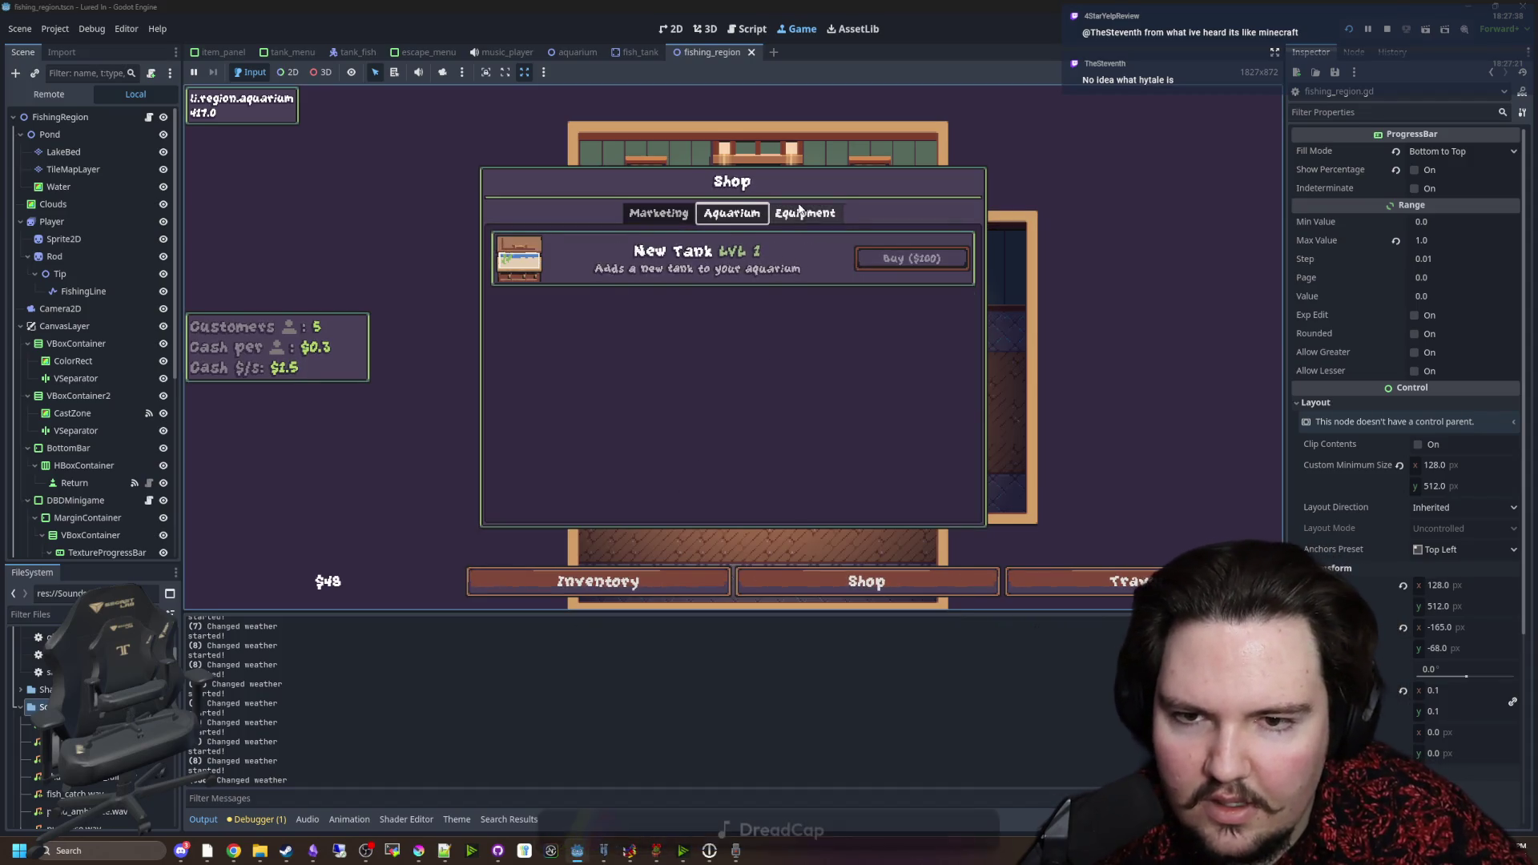
Step: Compare the Marketing and Aquarium upgrades, then travel to the pond
{"action": "left_click", "coordinate": [659, 214]}
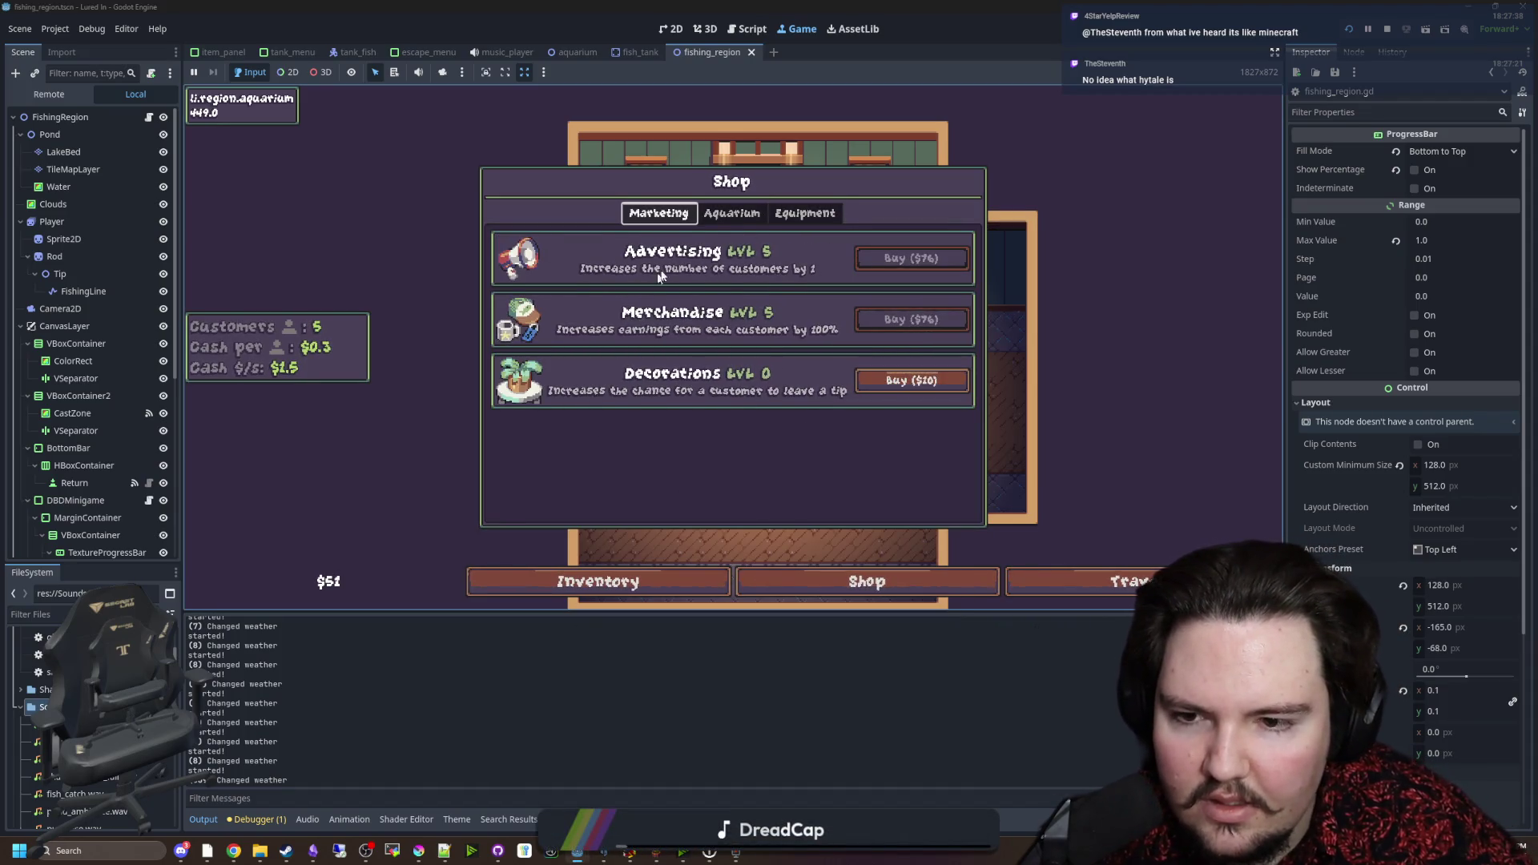
{"action": "left_click", "coordinate": [703, 218]}
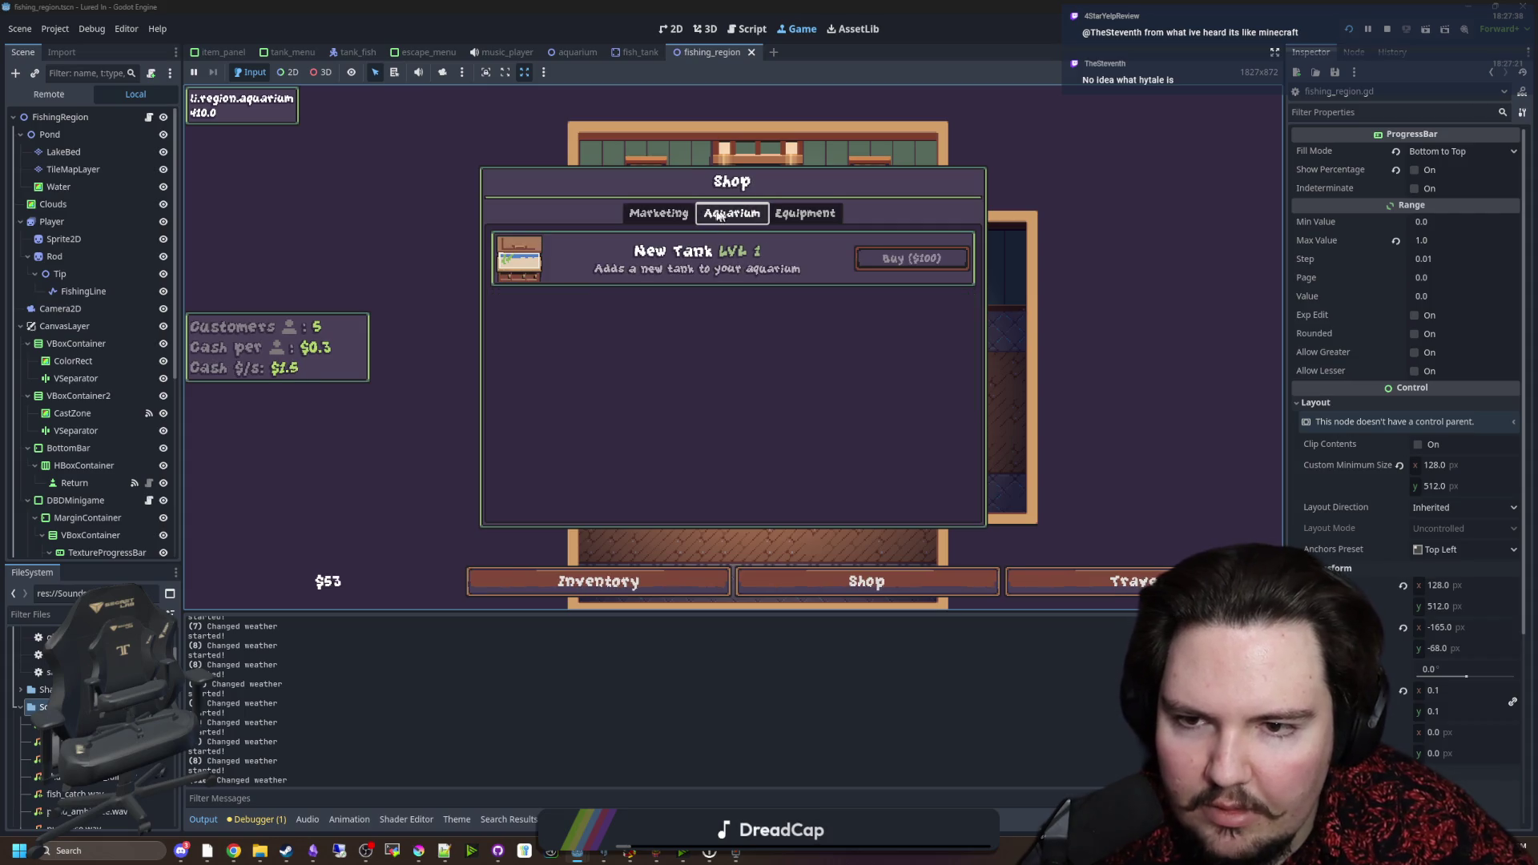
{"action": "left_click", "coordinate": [677, 215]}
{"action": "left_click", "coordinate": [699, 210]}
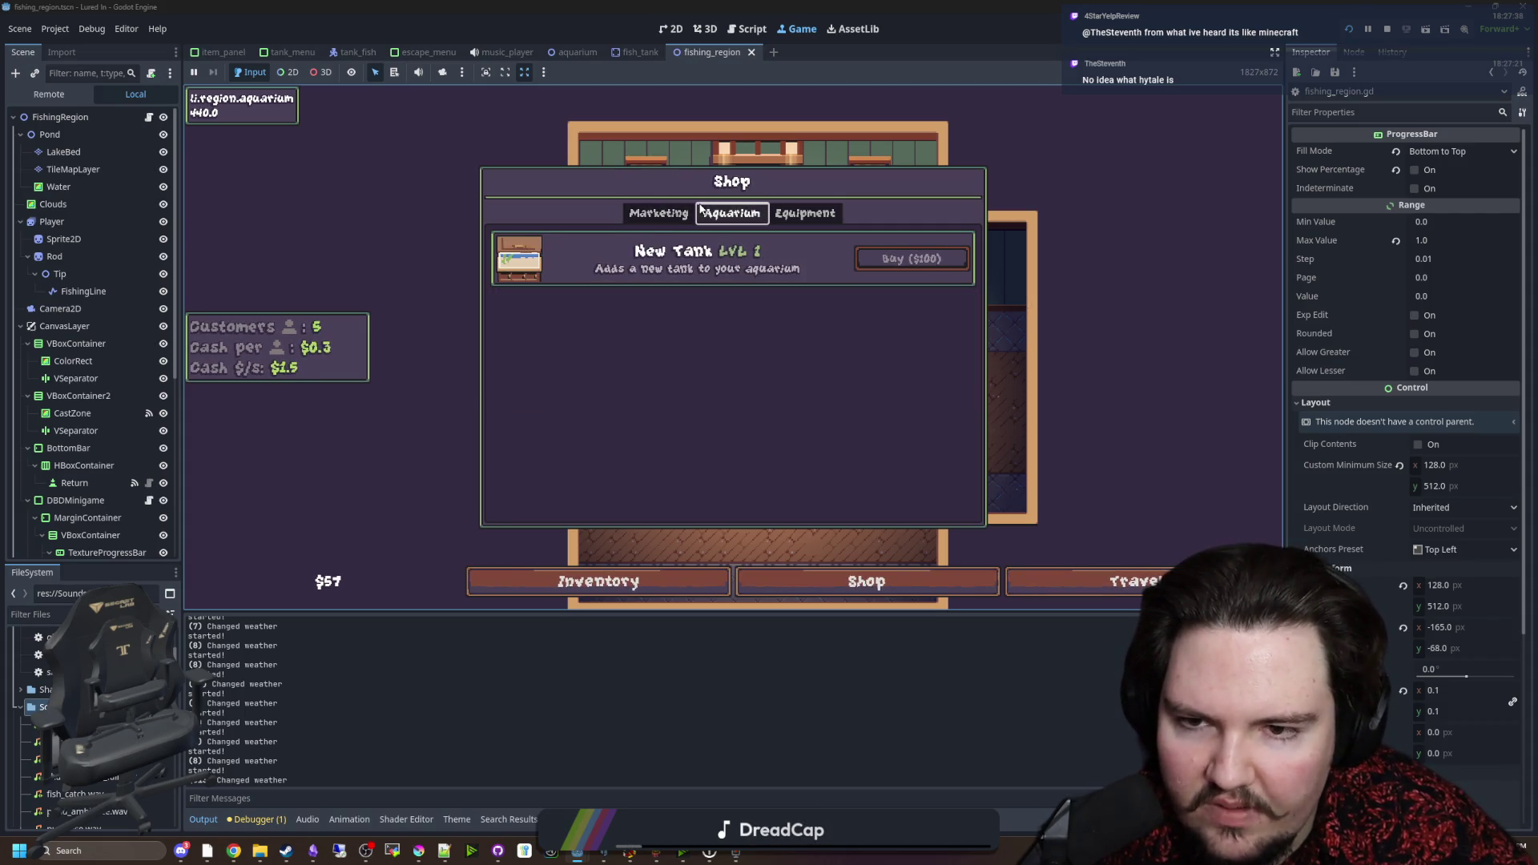
{"action": "left_click", "coordinate": [1102, 580]}
{"action": "left_click", "coordinate": [913, 237]}
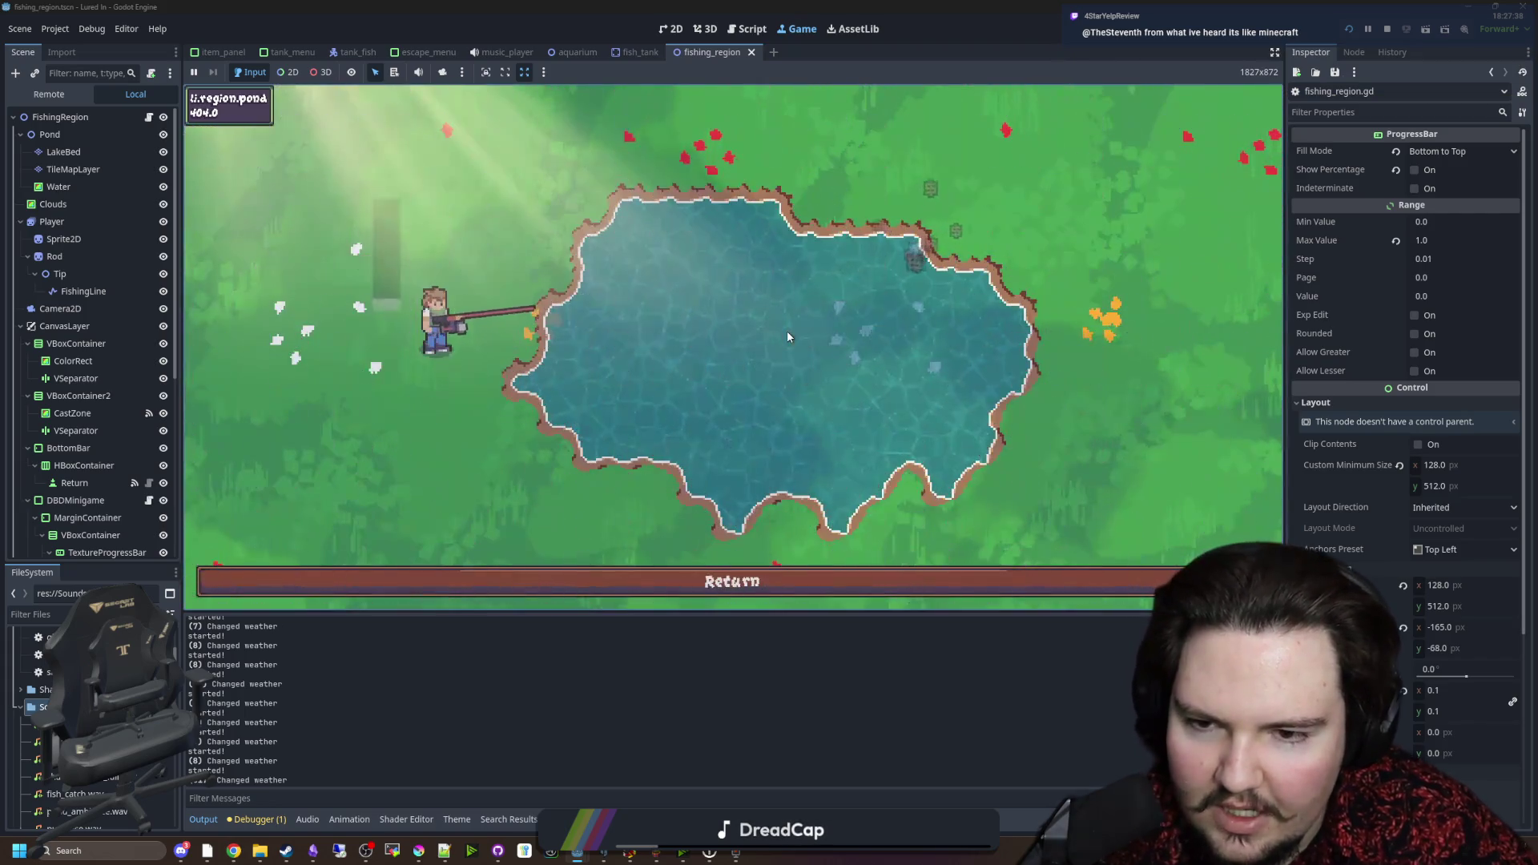
Step: Cast into the pond and win the reel minigame to land the first two fish
{"action": "left_click", "coordinate": [769, 331]}
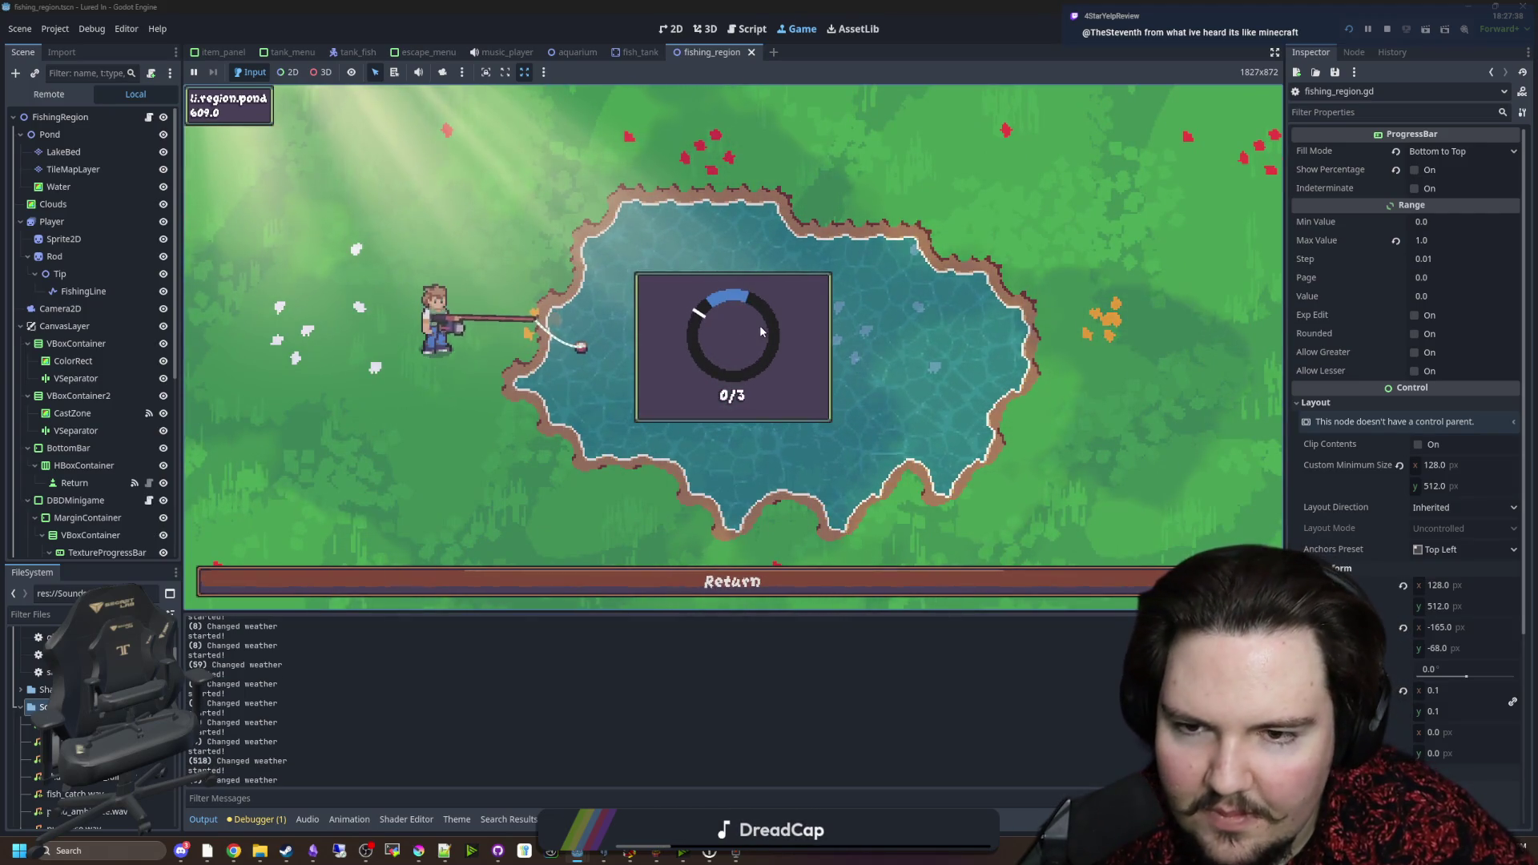
{"action": "left_click", "coordinate": [759, 325]}
{"action": "left_click", "coordinate": [760, 325]}
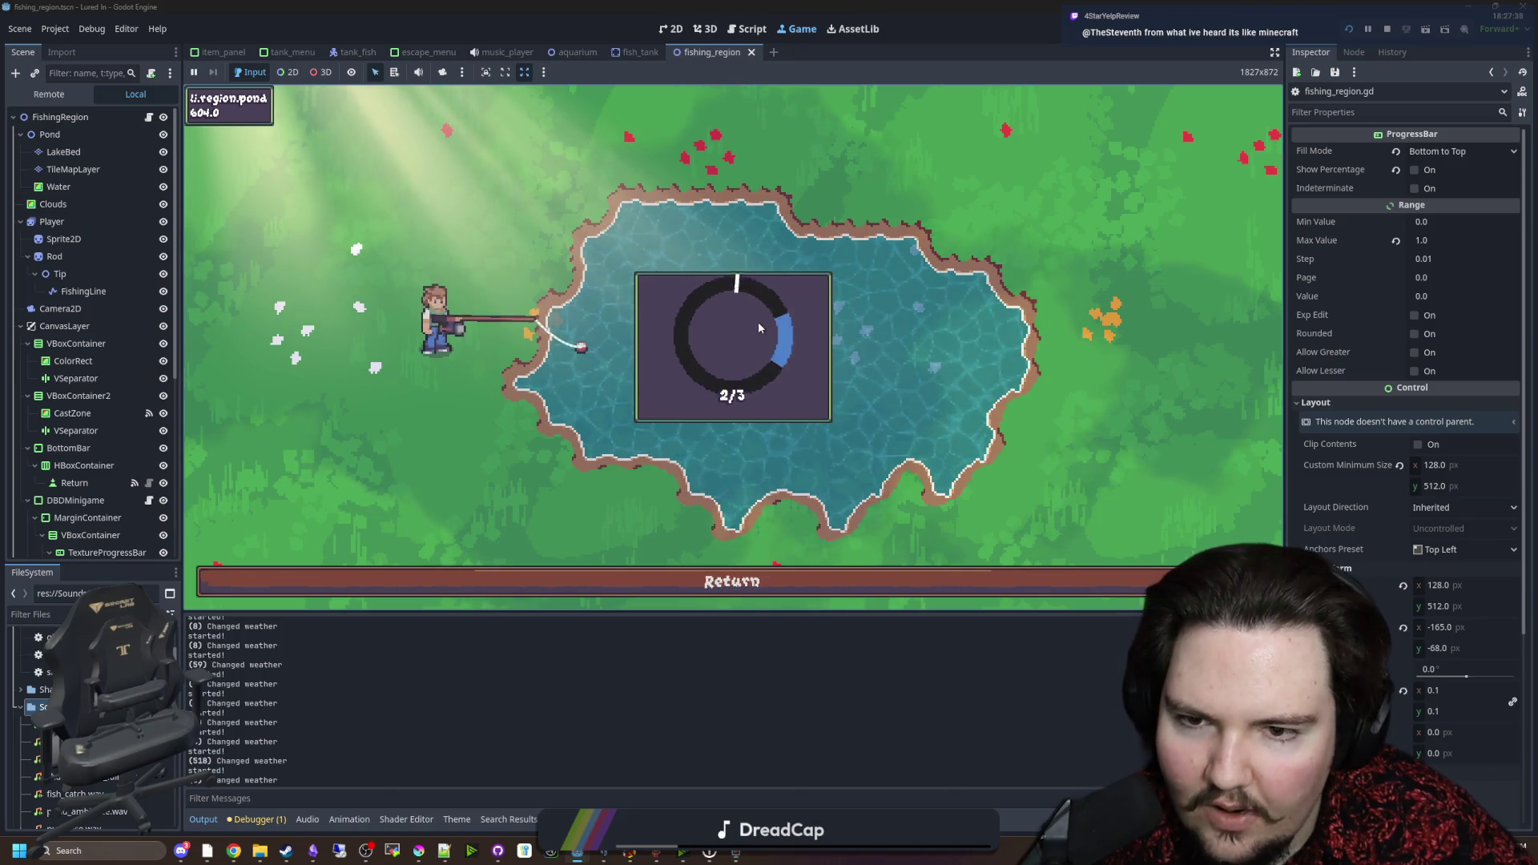
{"action": "left_click", "coordinate": [774, 324]}
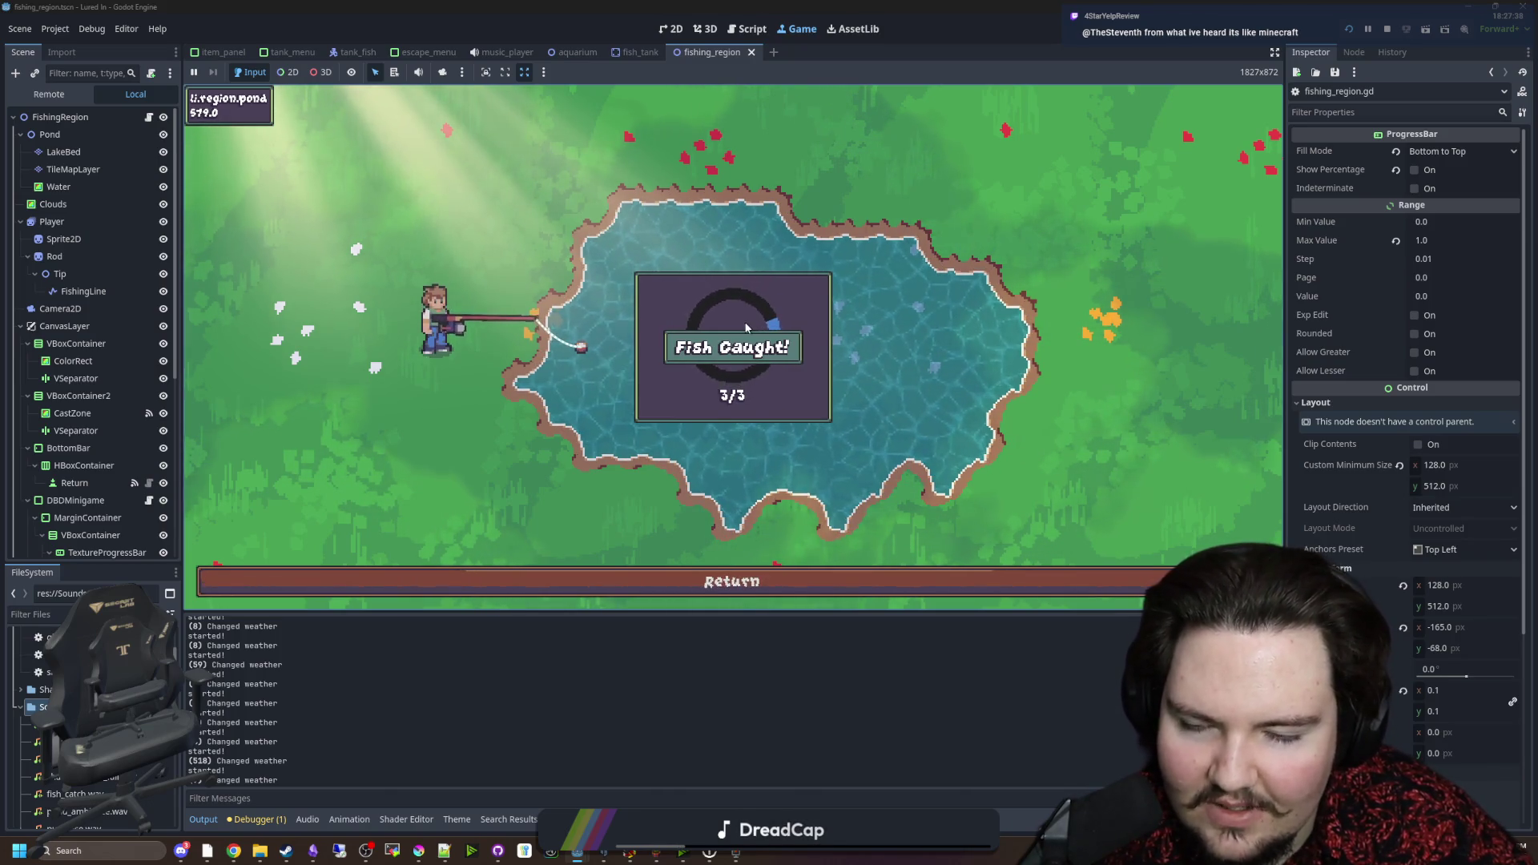
{"action": "left_click", "coordinate": [641, 224]}
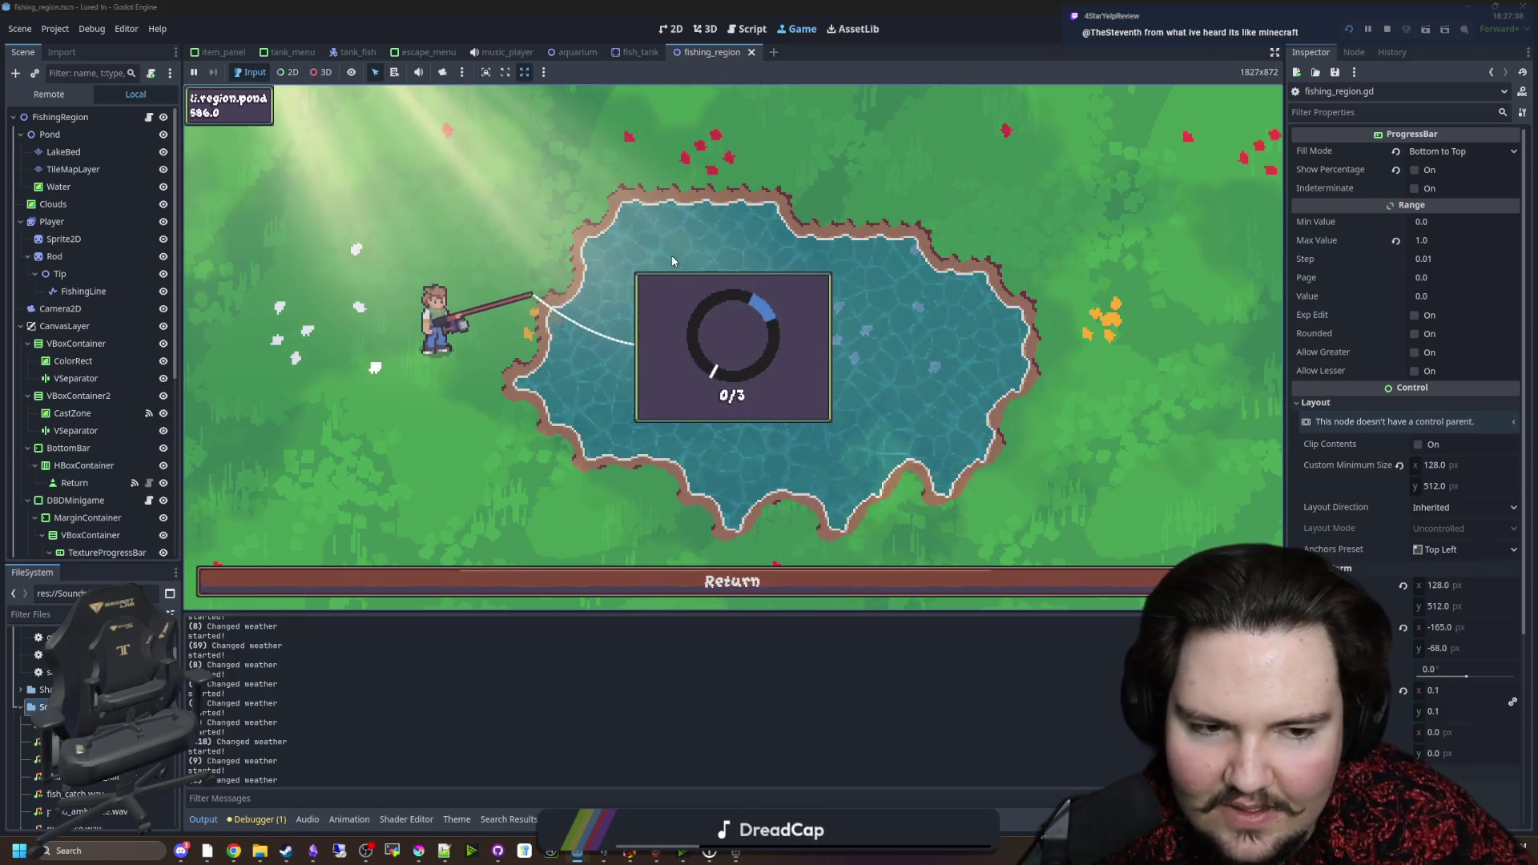
{"action": "left_click", "coordinate": [721, 253]}
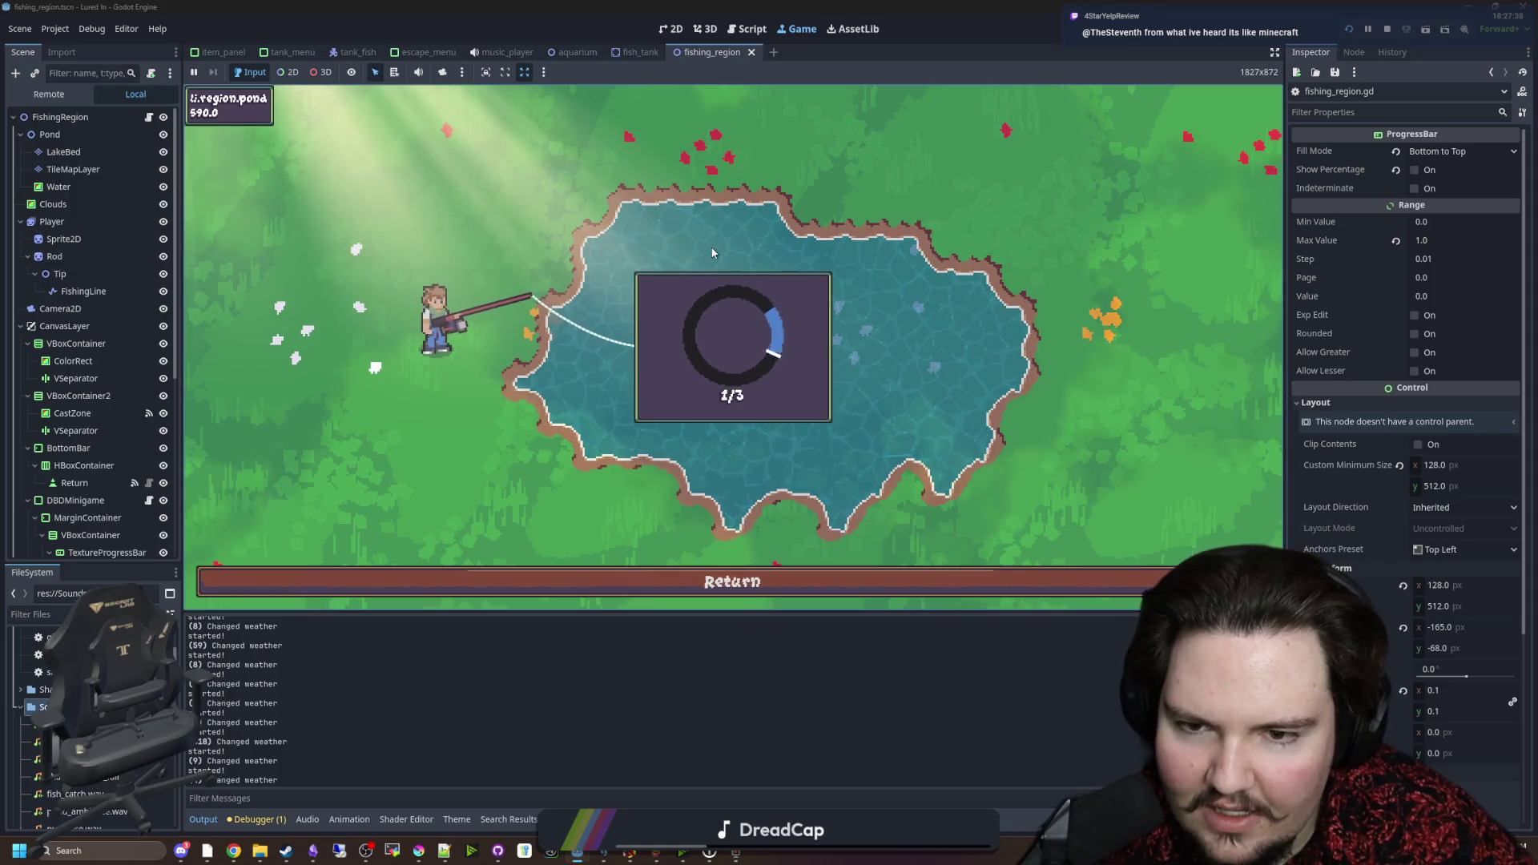
{"action": "left_click", "coordinate": [761, 253]}
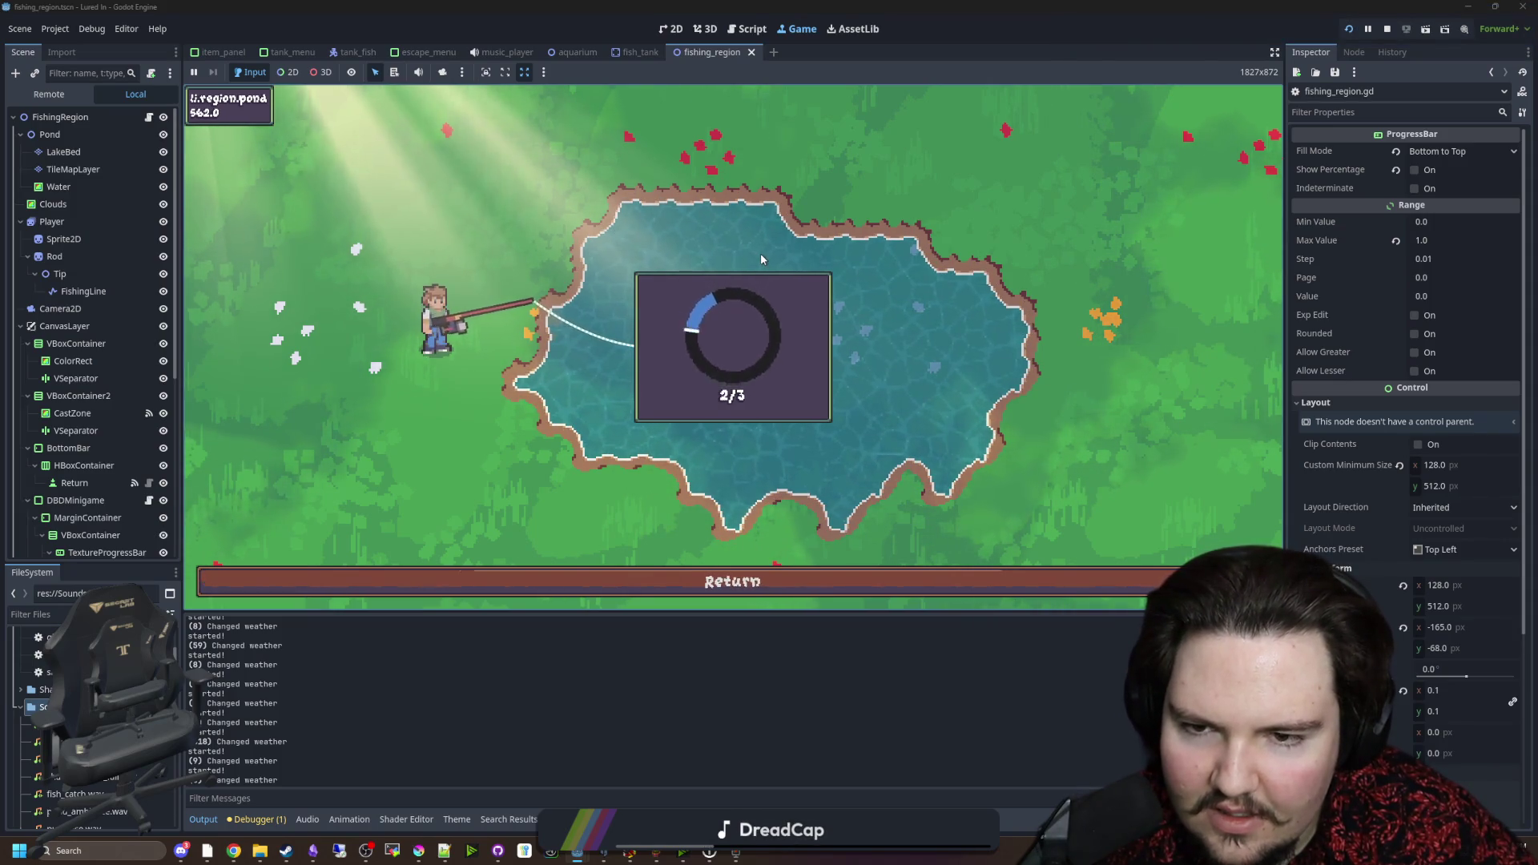
{"action": "left_click", "coordinate": [761, 253]}
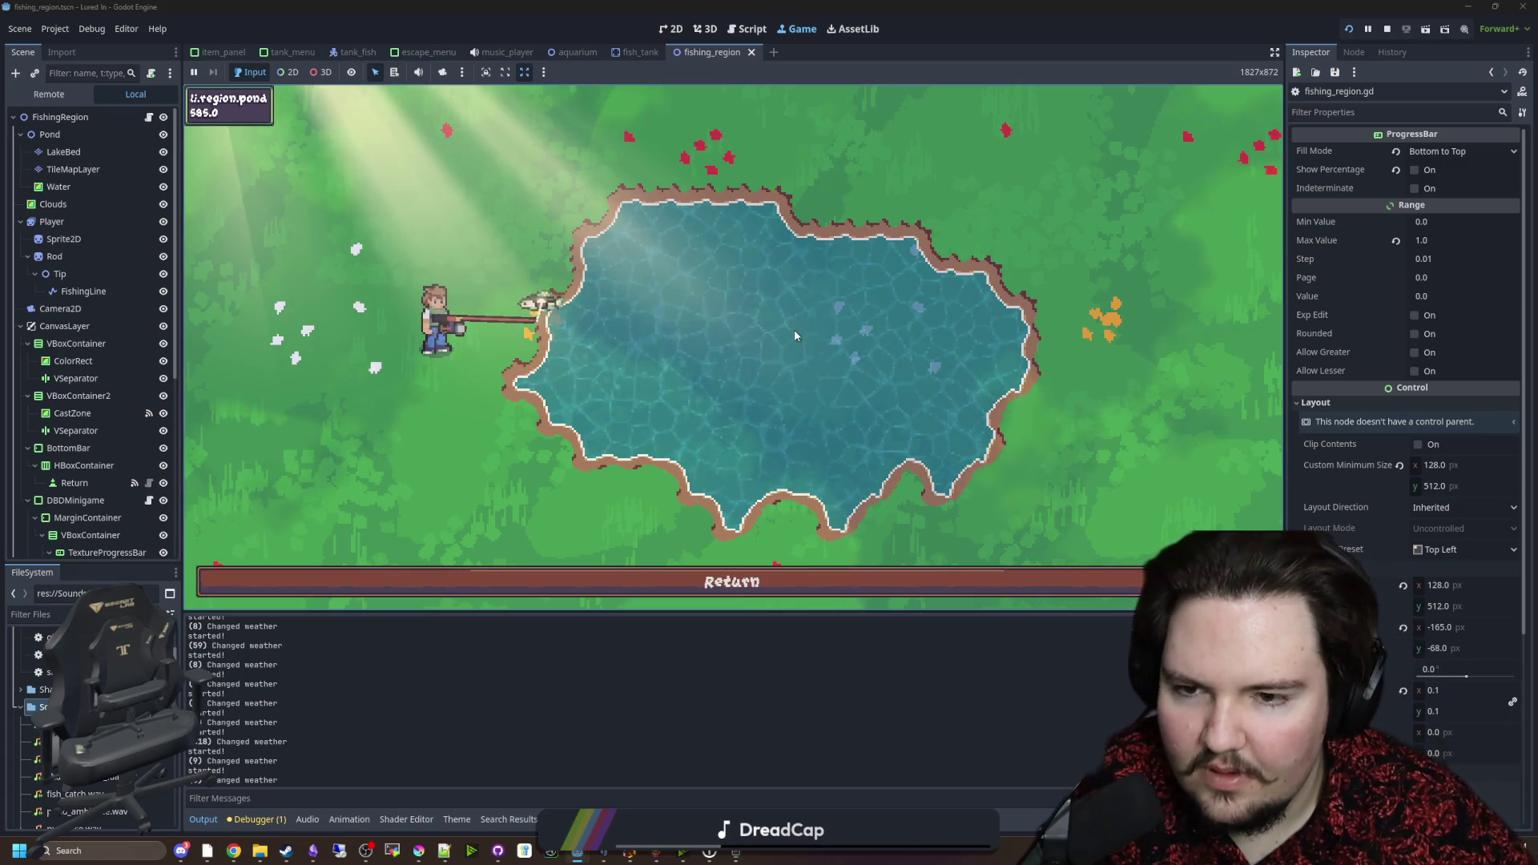
Step: Land a third and fourth pond catch through the reel minigame
{"action": "left_click", "coordinate": [671, 221]}
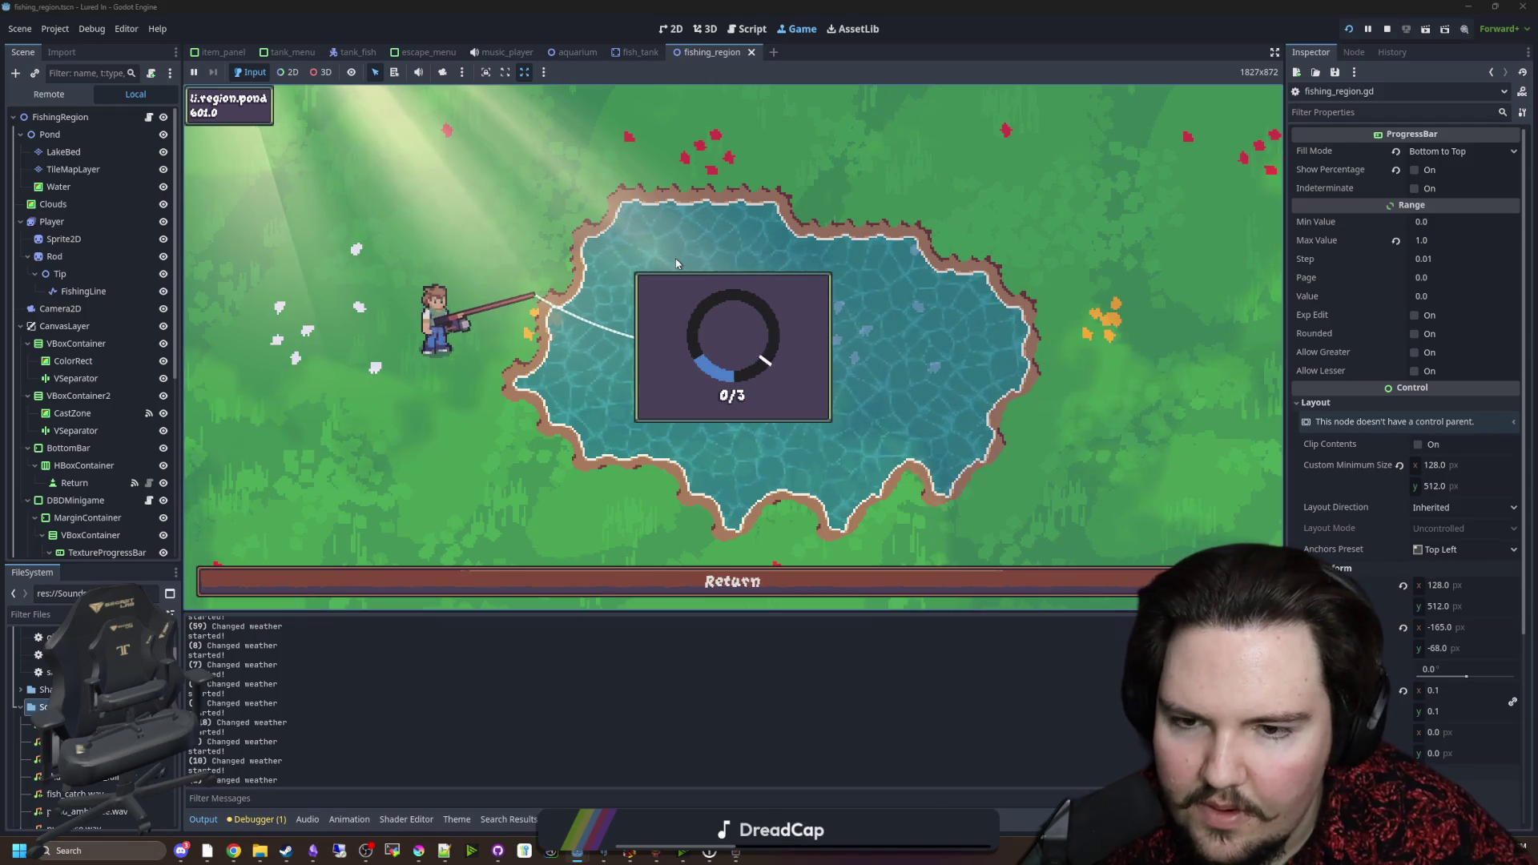
{"action": "left_click", "coordinate": [675, 263]}
{"action": "left_click", "coordinate": [675, 263]}
{"action": "left_click", "coordinate": [675, 263]}
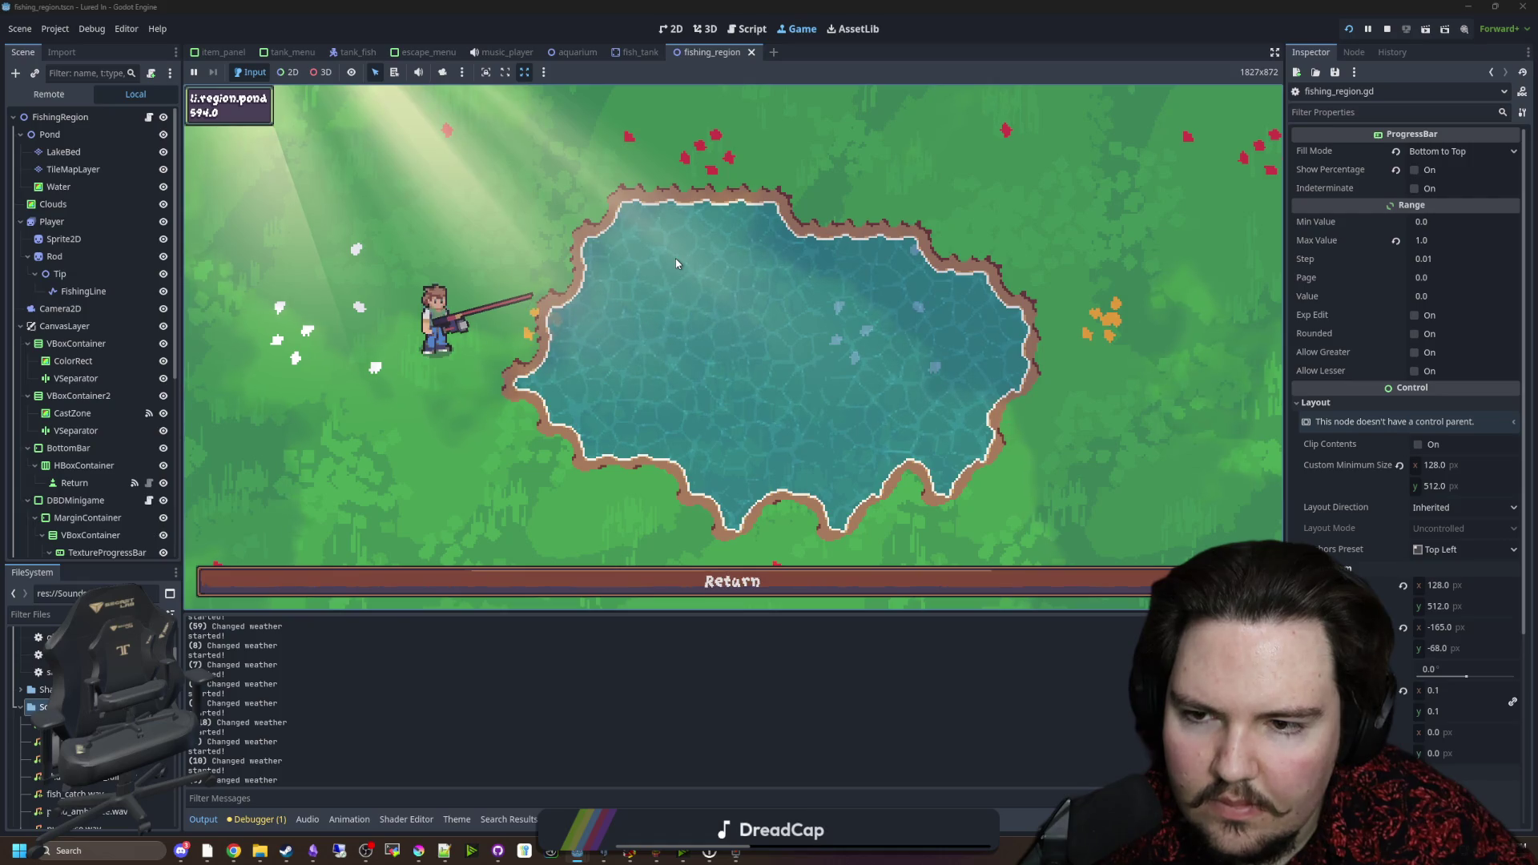
{"action": "left_click", "coordinate": [676, 262]}
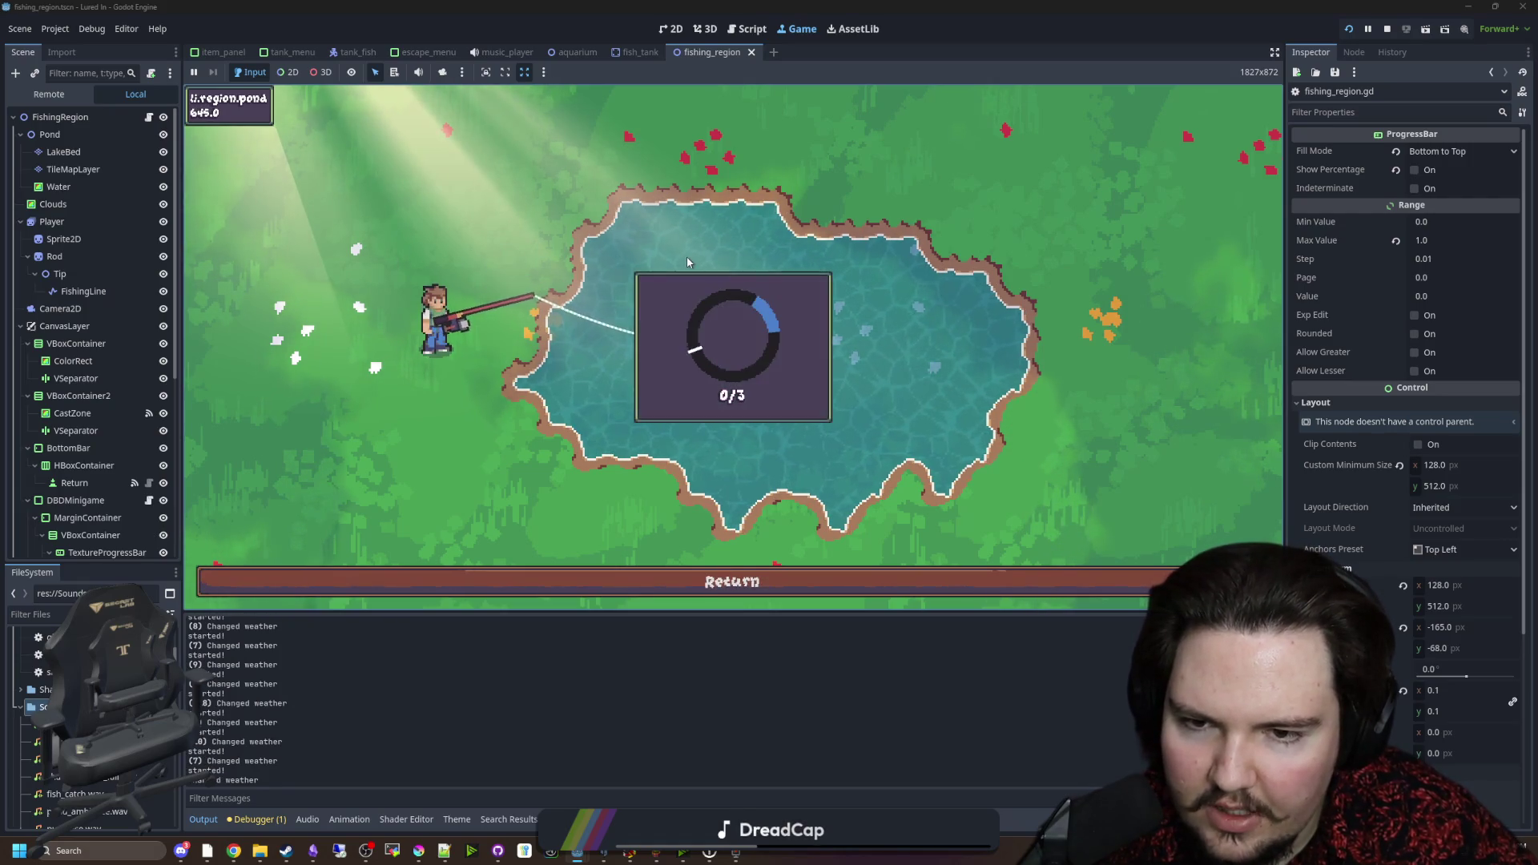
{"action": "left_click", "coordinate": [687, 255]}
{"action": "left_click", "coordinate": [692, 251]}
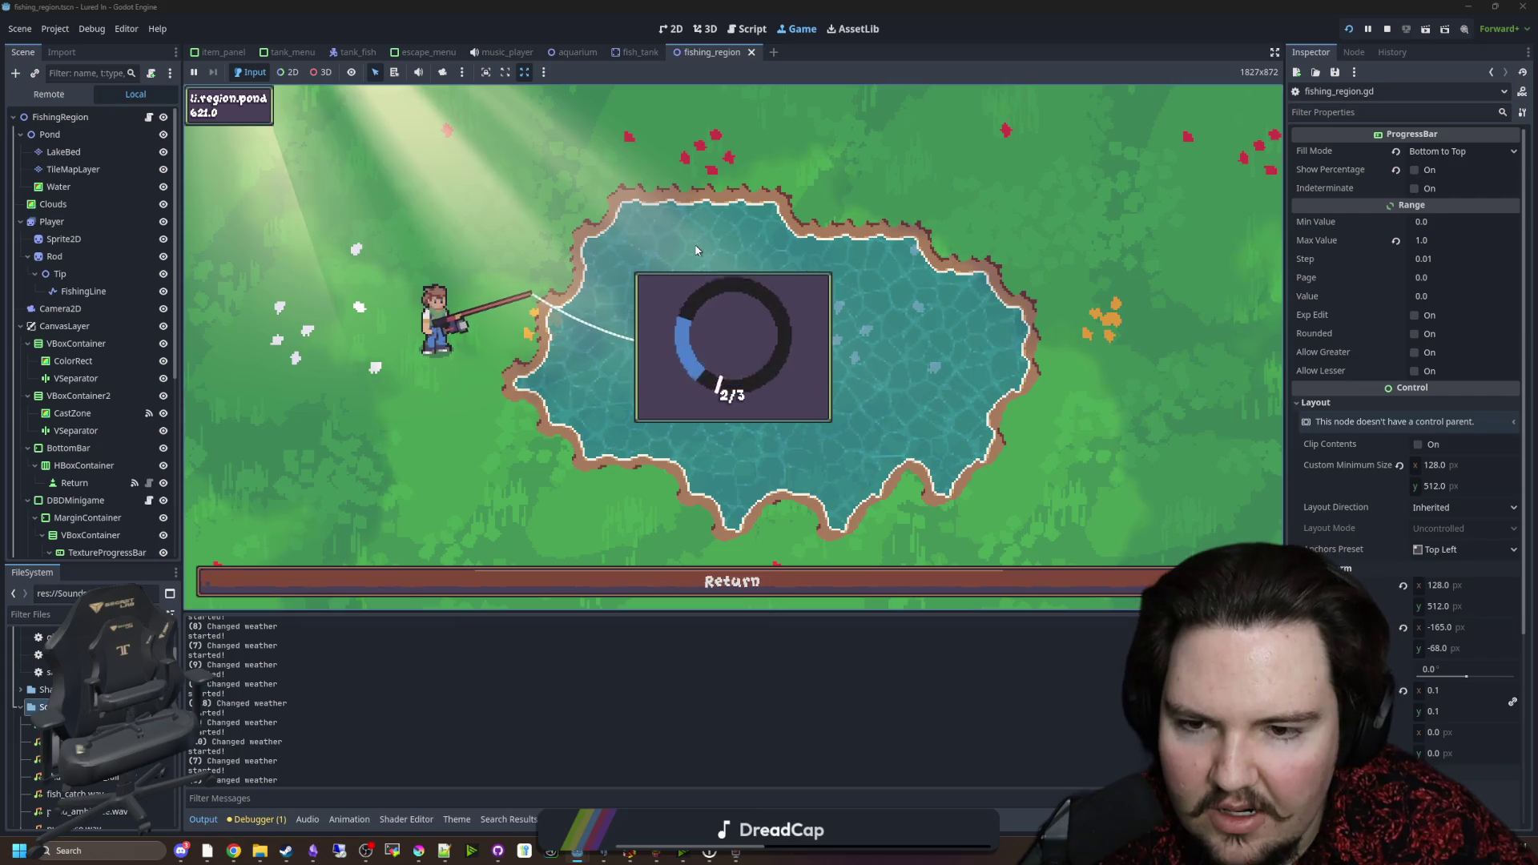
{"action": "left_click", "coordinate": [694, 238]}
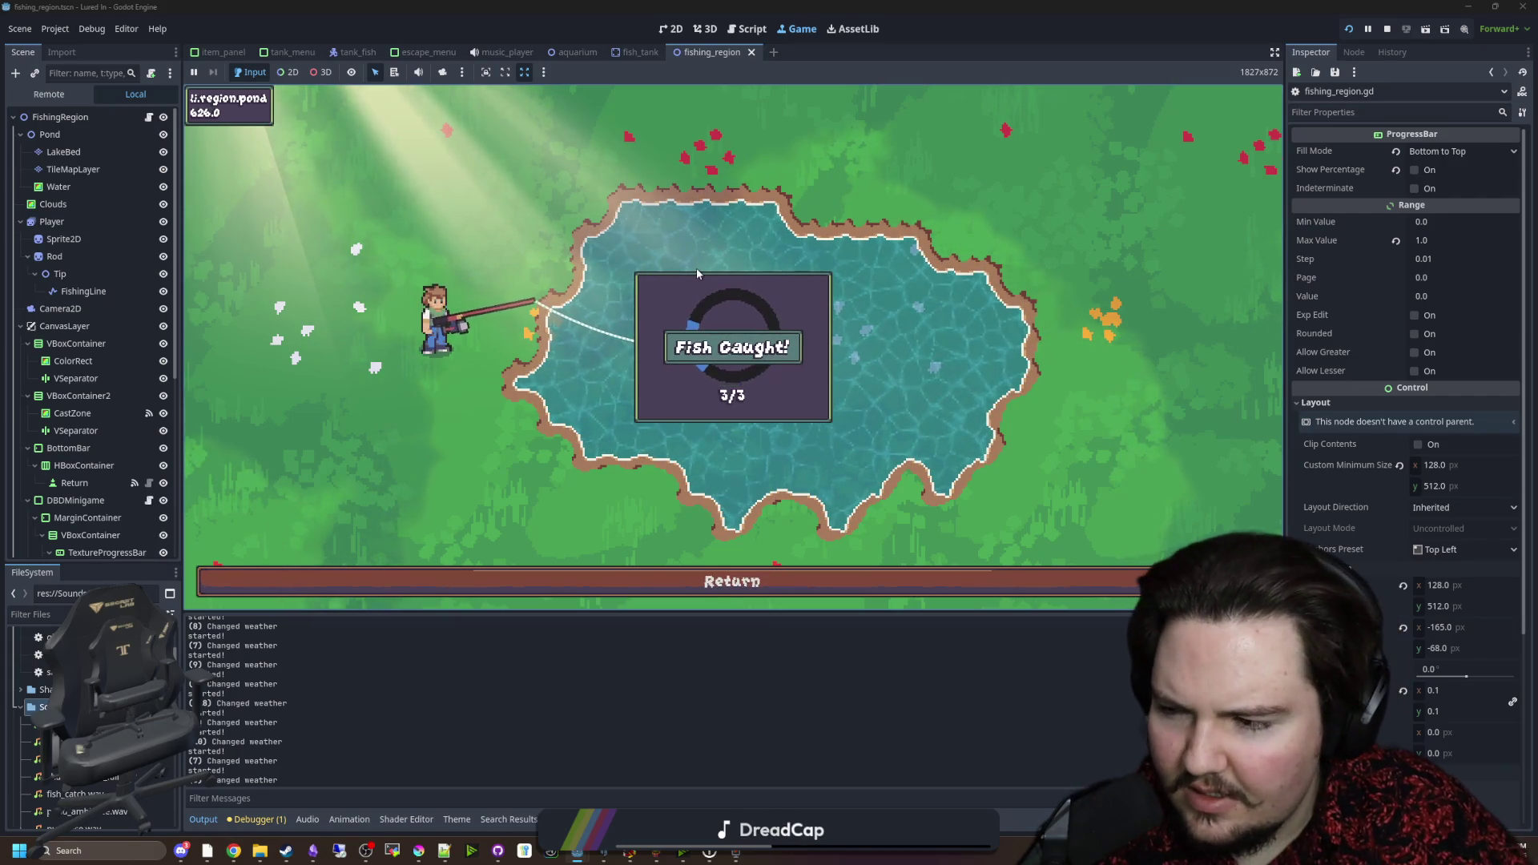
Step: Catch two more fish by casting and hitting the minigame's target zone
{"action": "left_click", "coordinate": [611, 268]}
{"action": "left_click", "coordinate": [607, 268]}
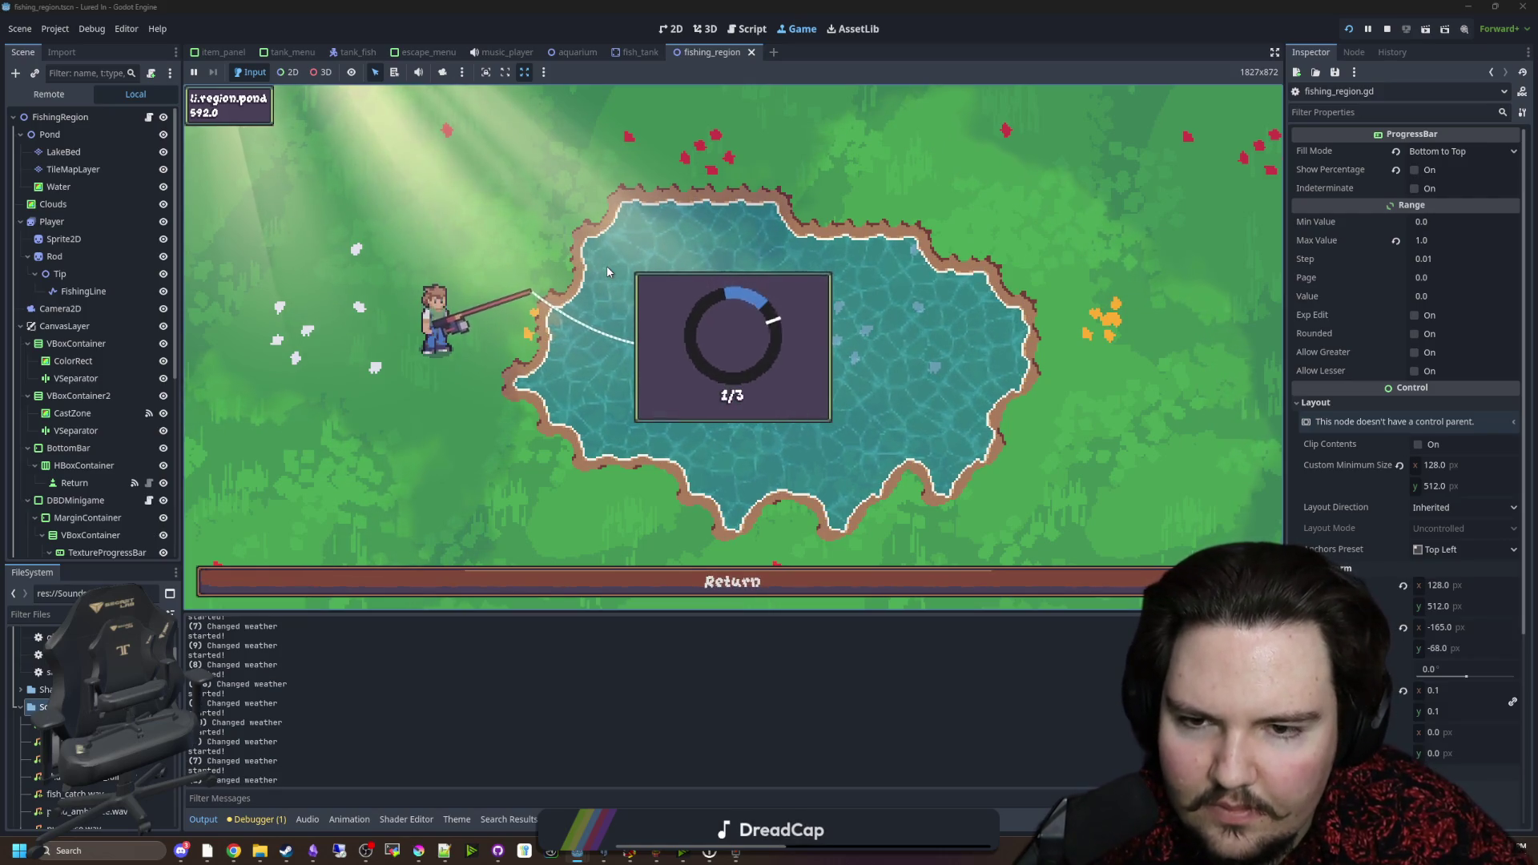
{"action": "left_click", "coordinate": [699, 247]}
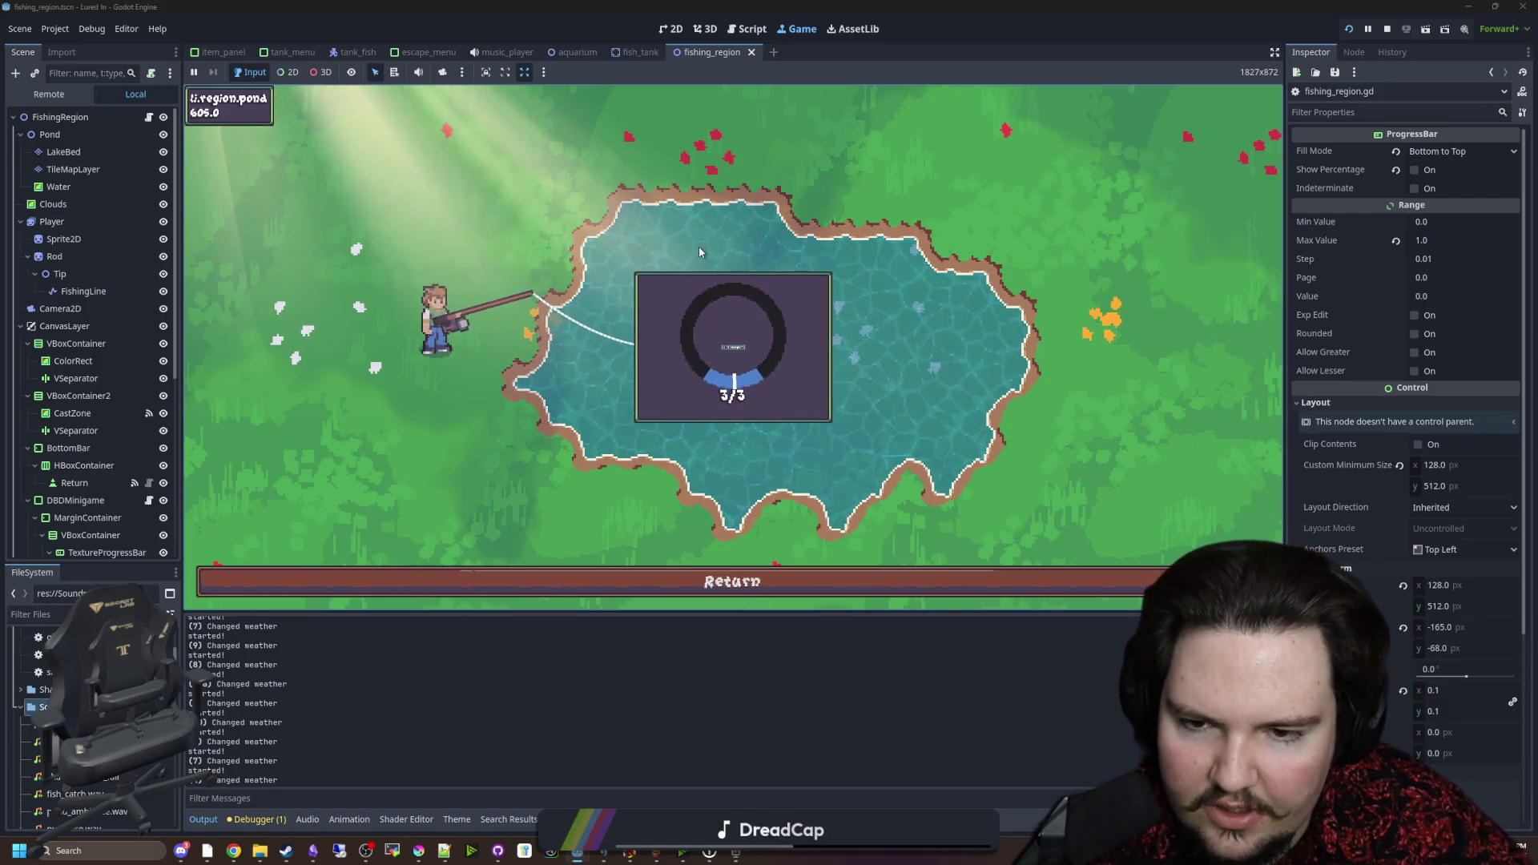
{"action": "left_click", "coordinate": [699, 247]}
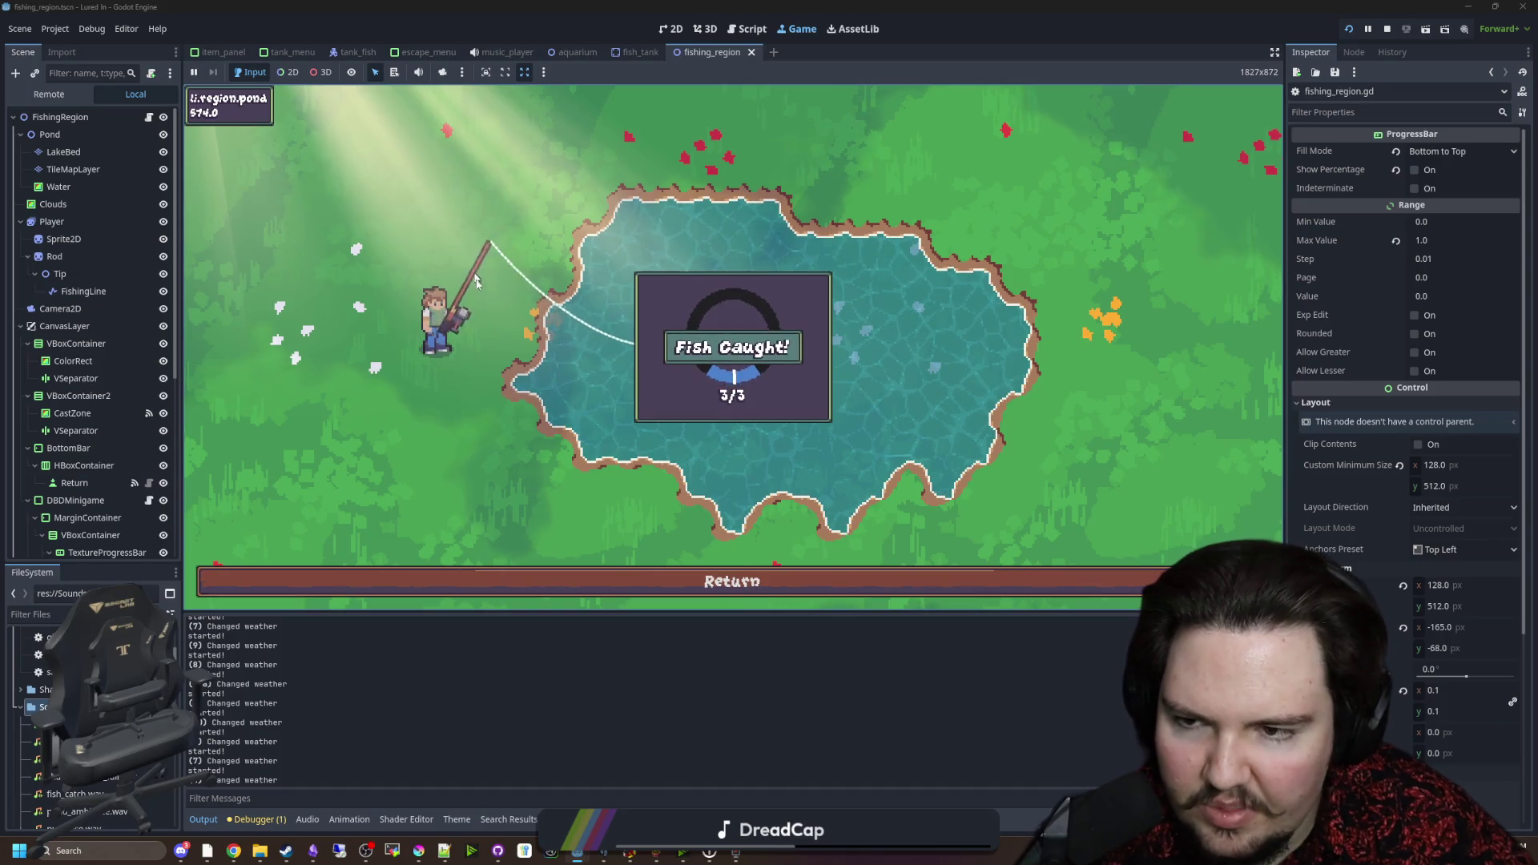
{"action": "left_click", "coordinate": [705, 202]}
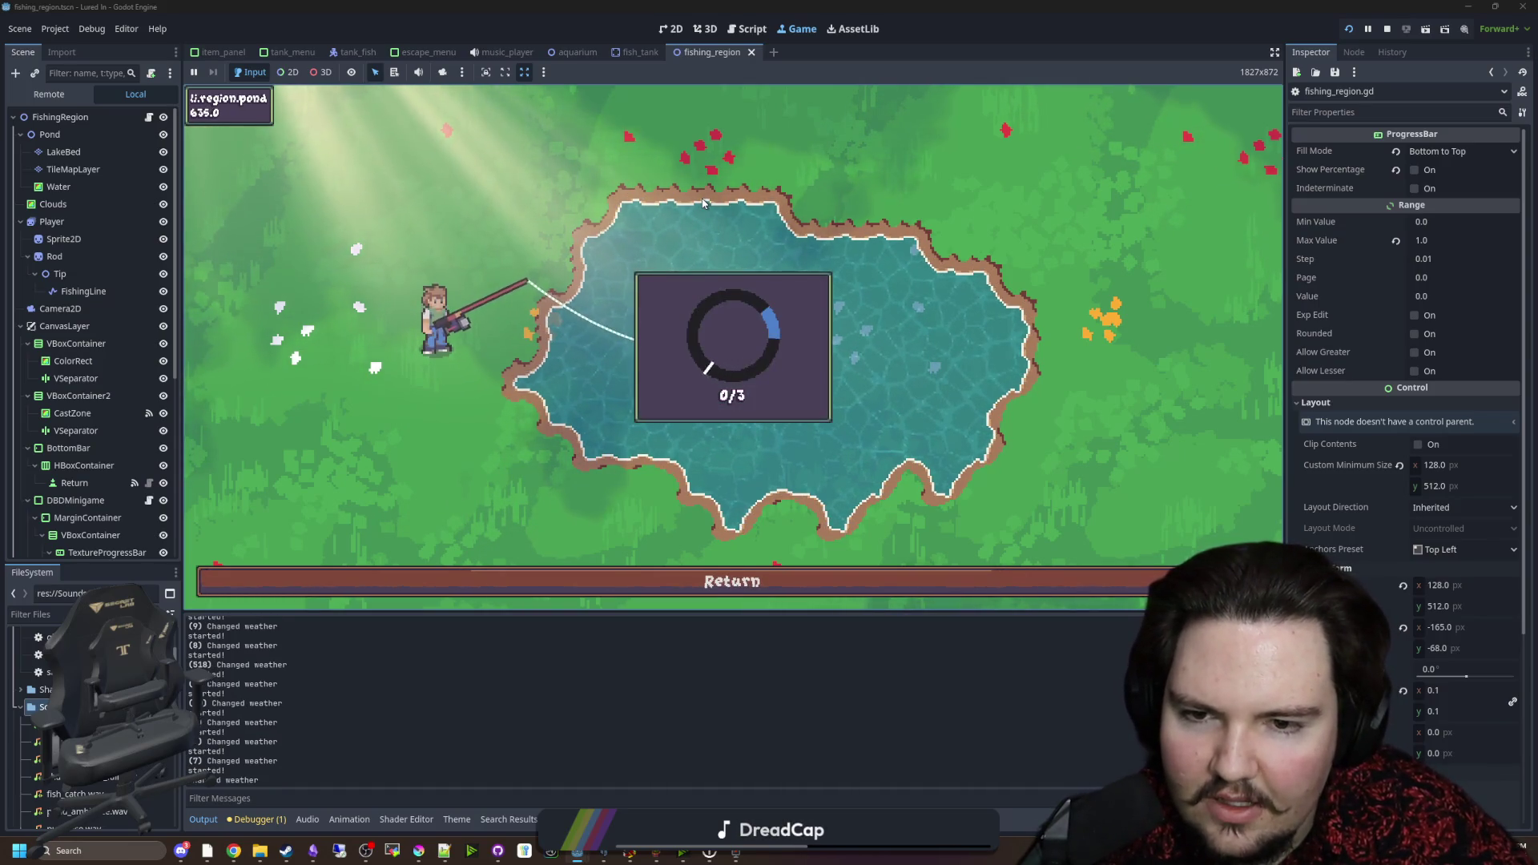
{"action": "left_click", "coordinate": [781, 204]}
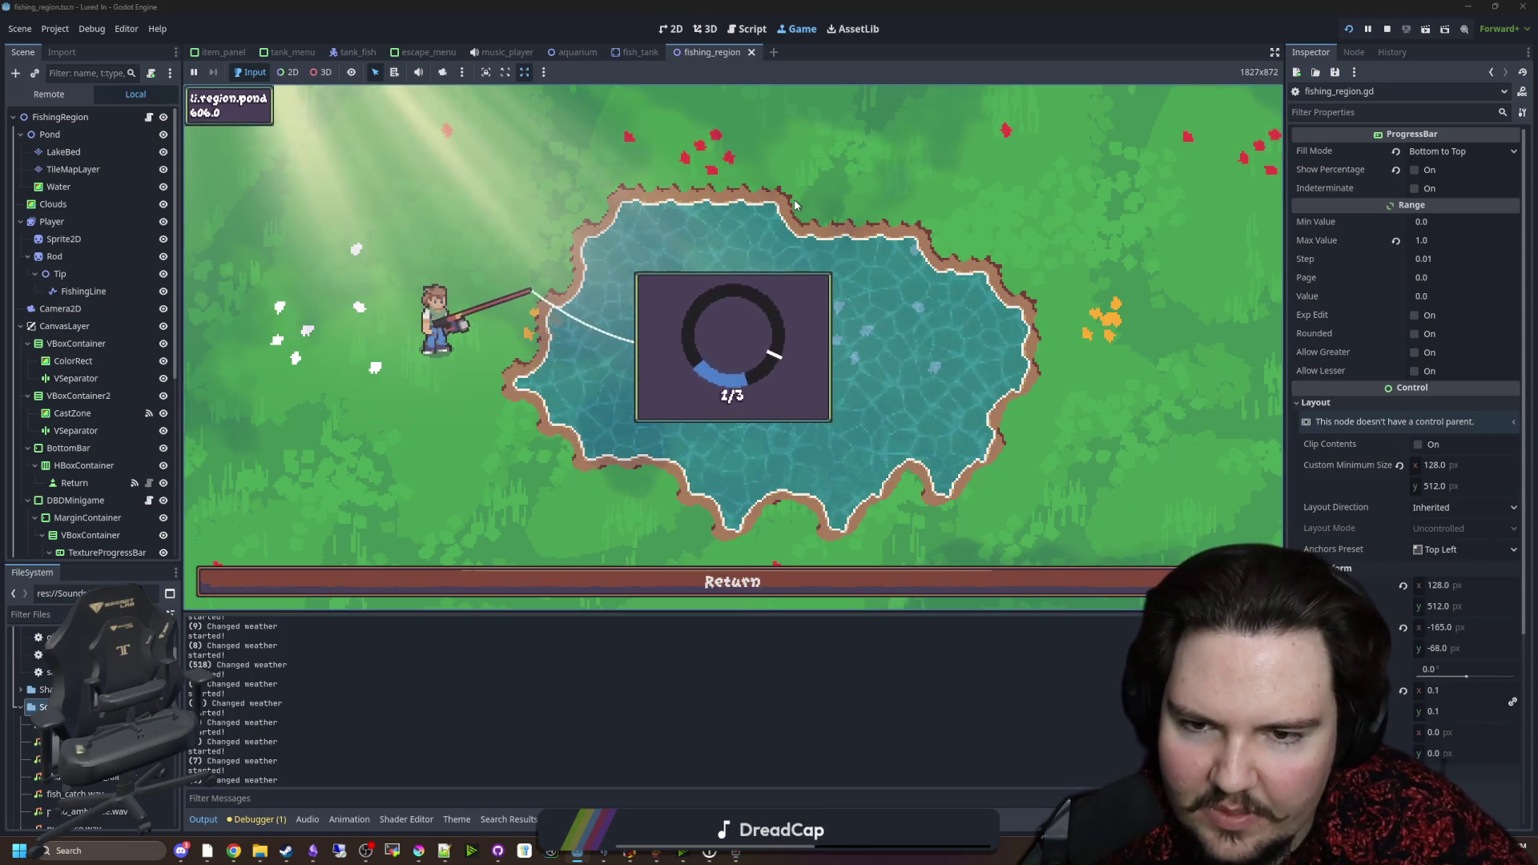
{"action": "left_click", "coordinate": [790, 209]}
{"action": "left_click", "coordinate": [793, 212]}
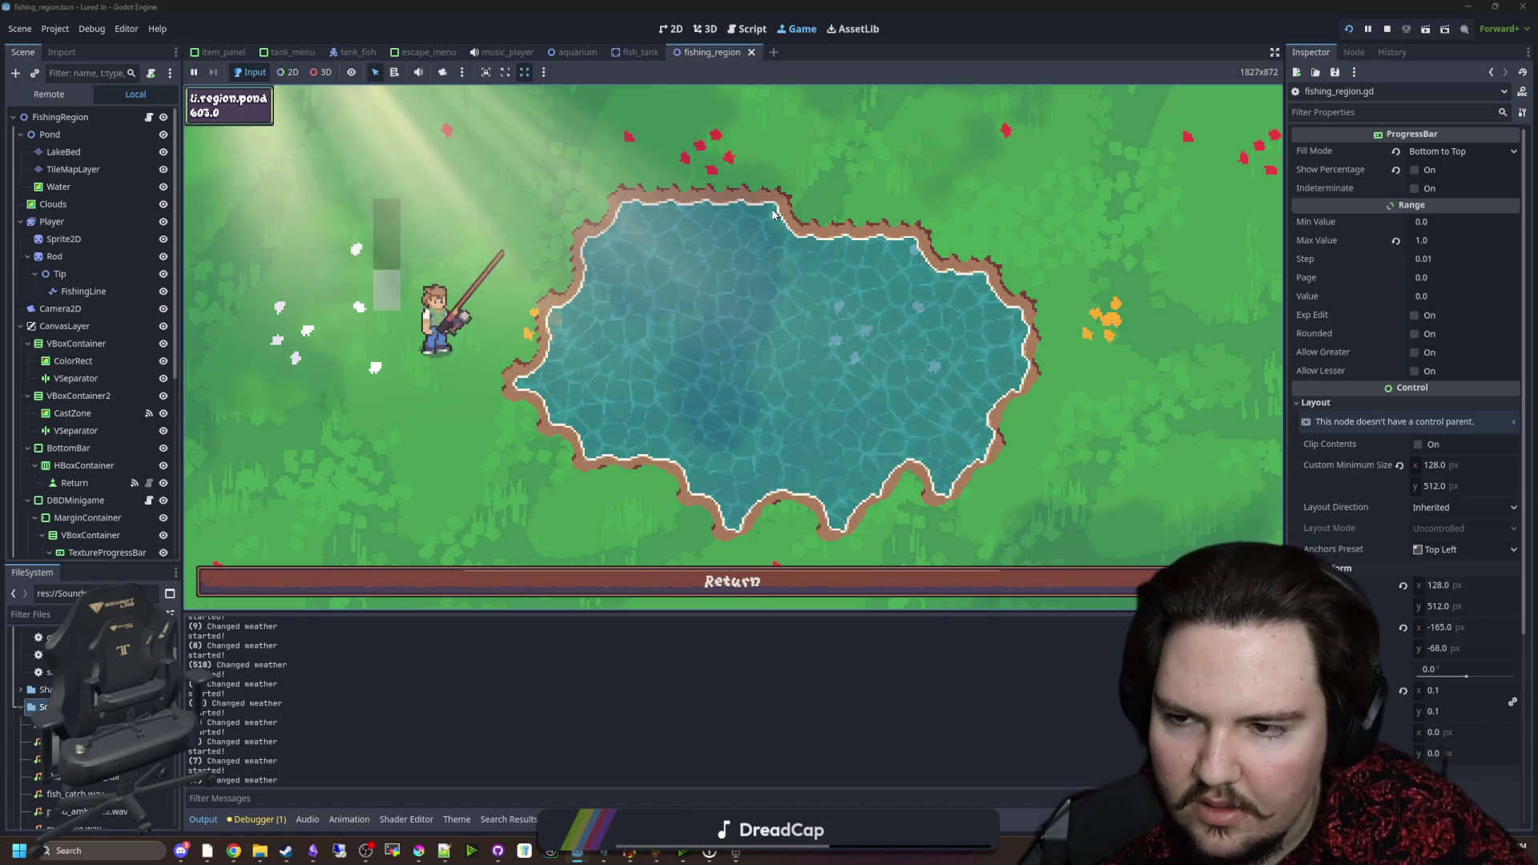
Step: Land one final catch, then return from the pond to the aquarium
{"action": "left_click_drag", "start_coordinate": [773, 213], "coordinate": [746, 207]}
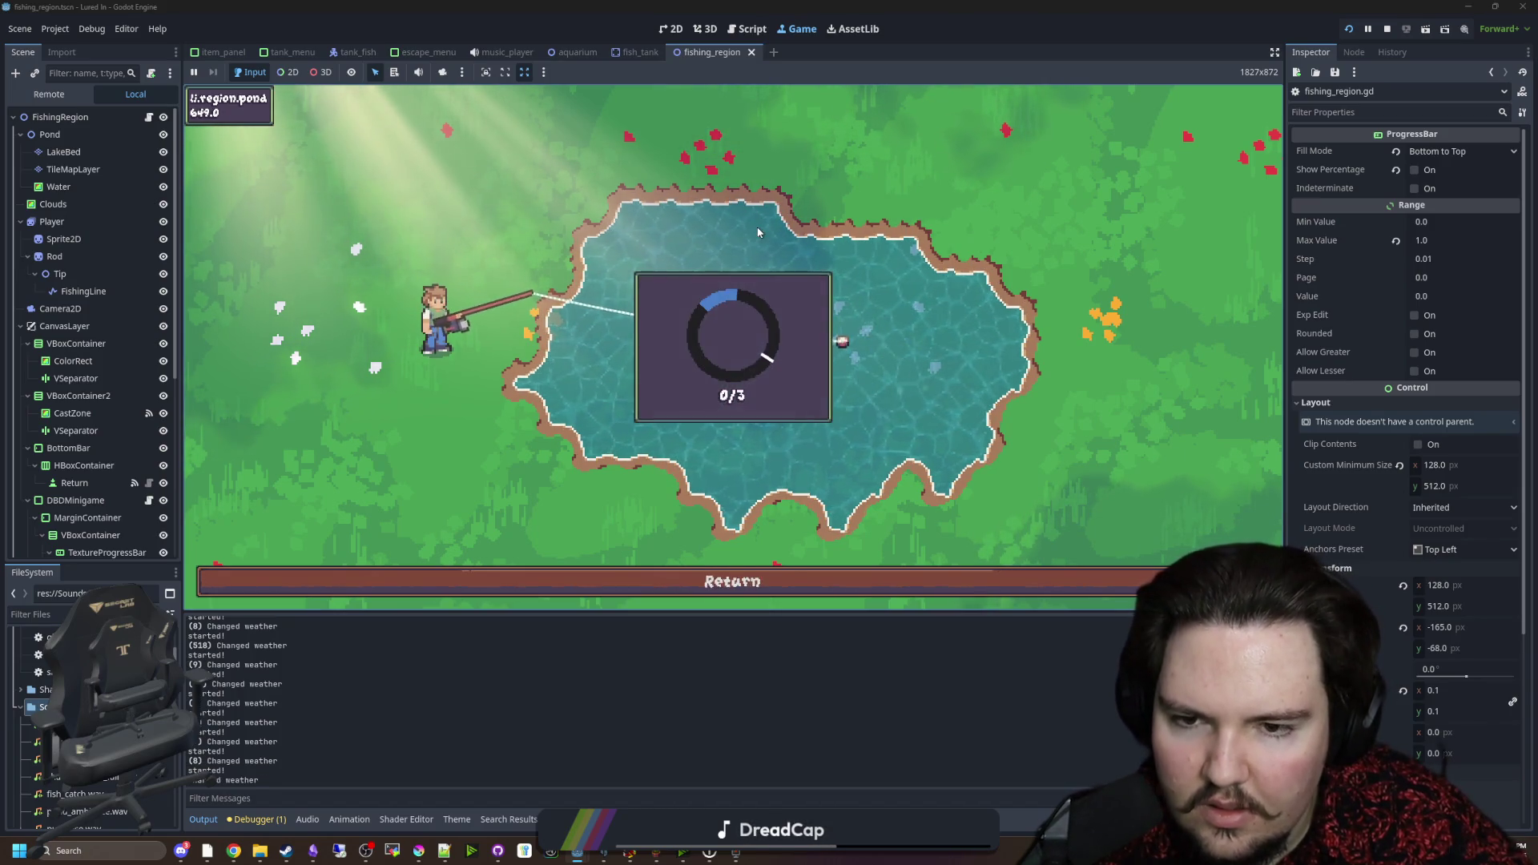
{"action": "left_click", "coordinate": [758, 232]}
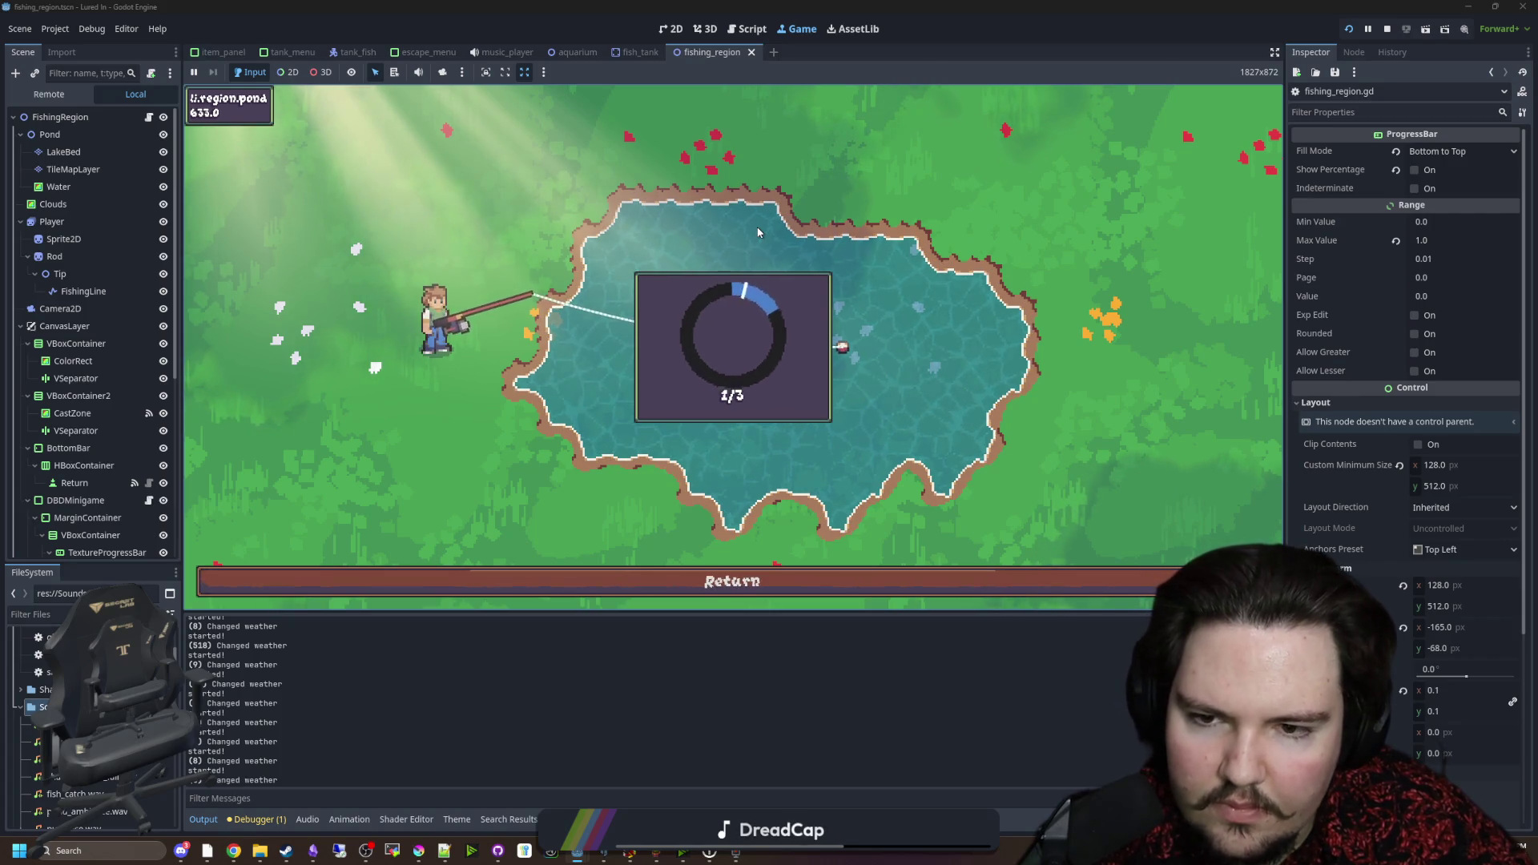
{"action": "left_click", "coordinate": [758, 233]}
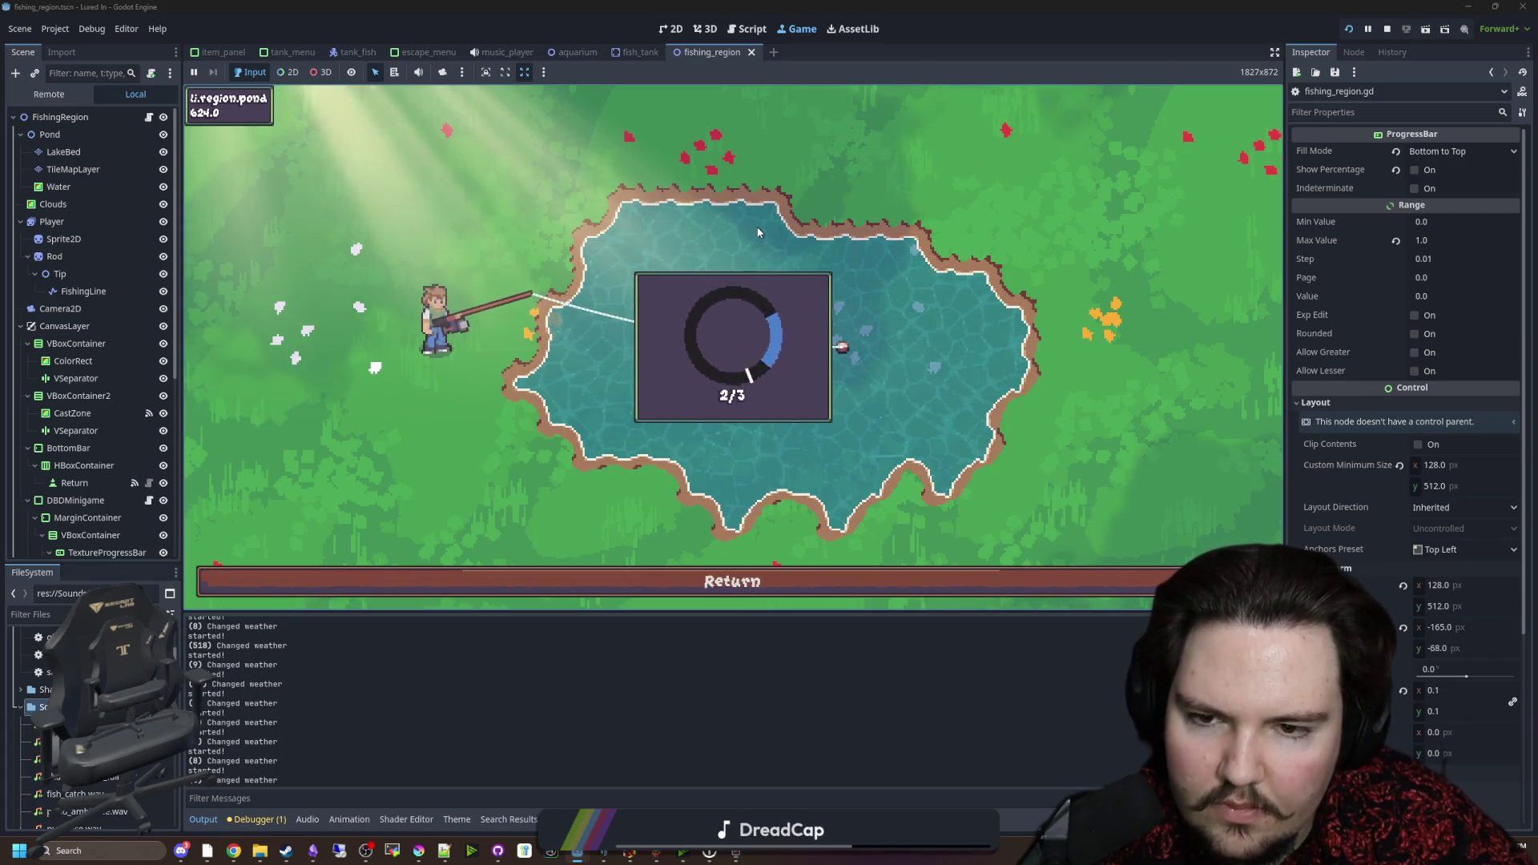
{"action": "left_click", "coordinate": [758, 233]}
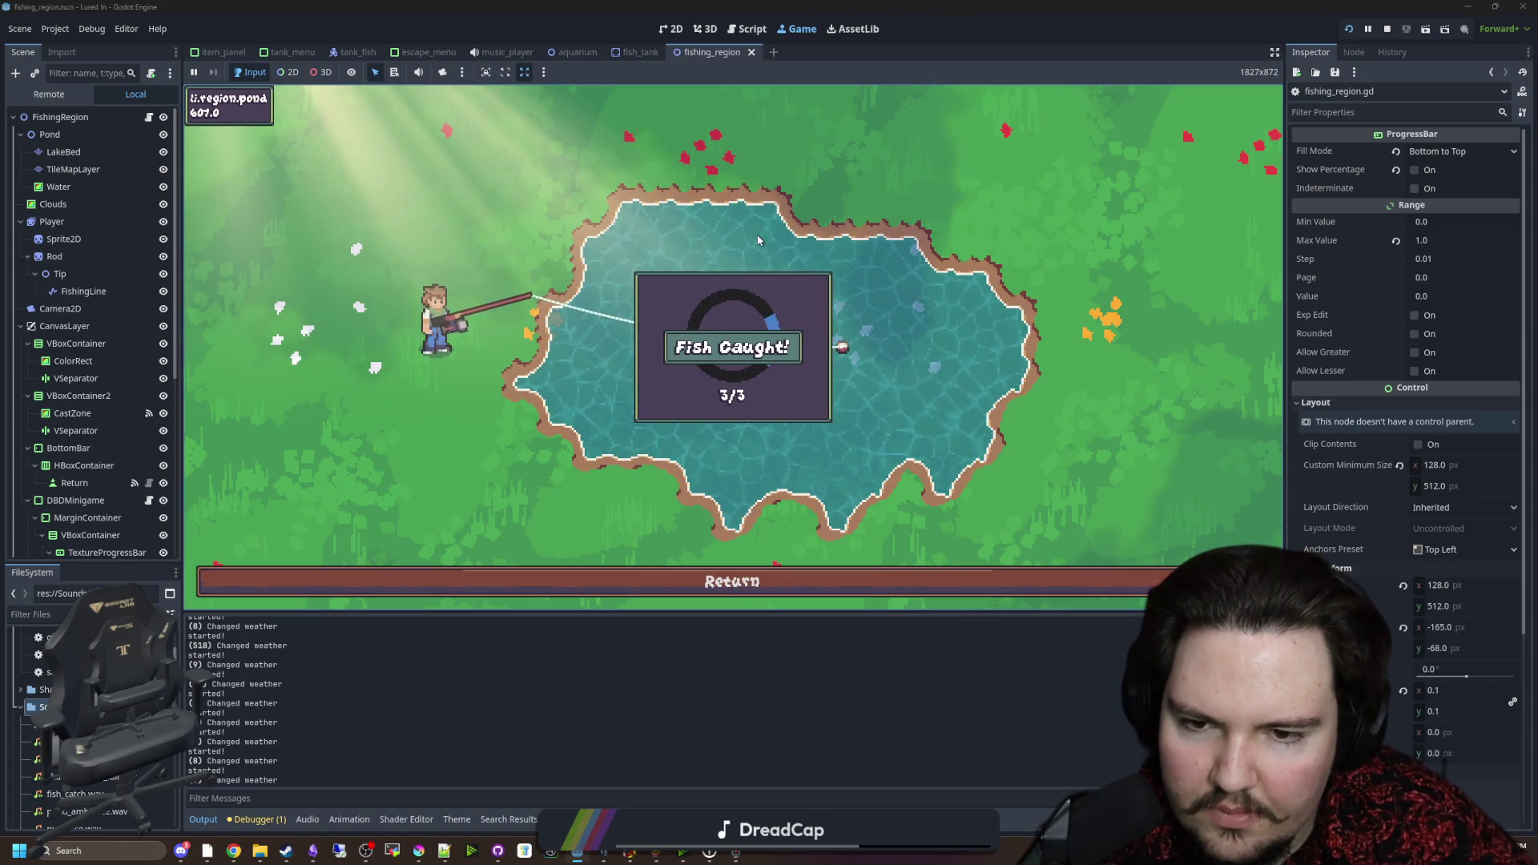
{"action": "left_click", "coordinate": [481, 581]}
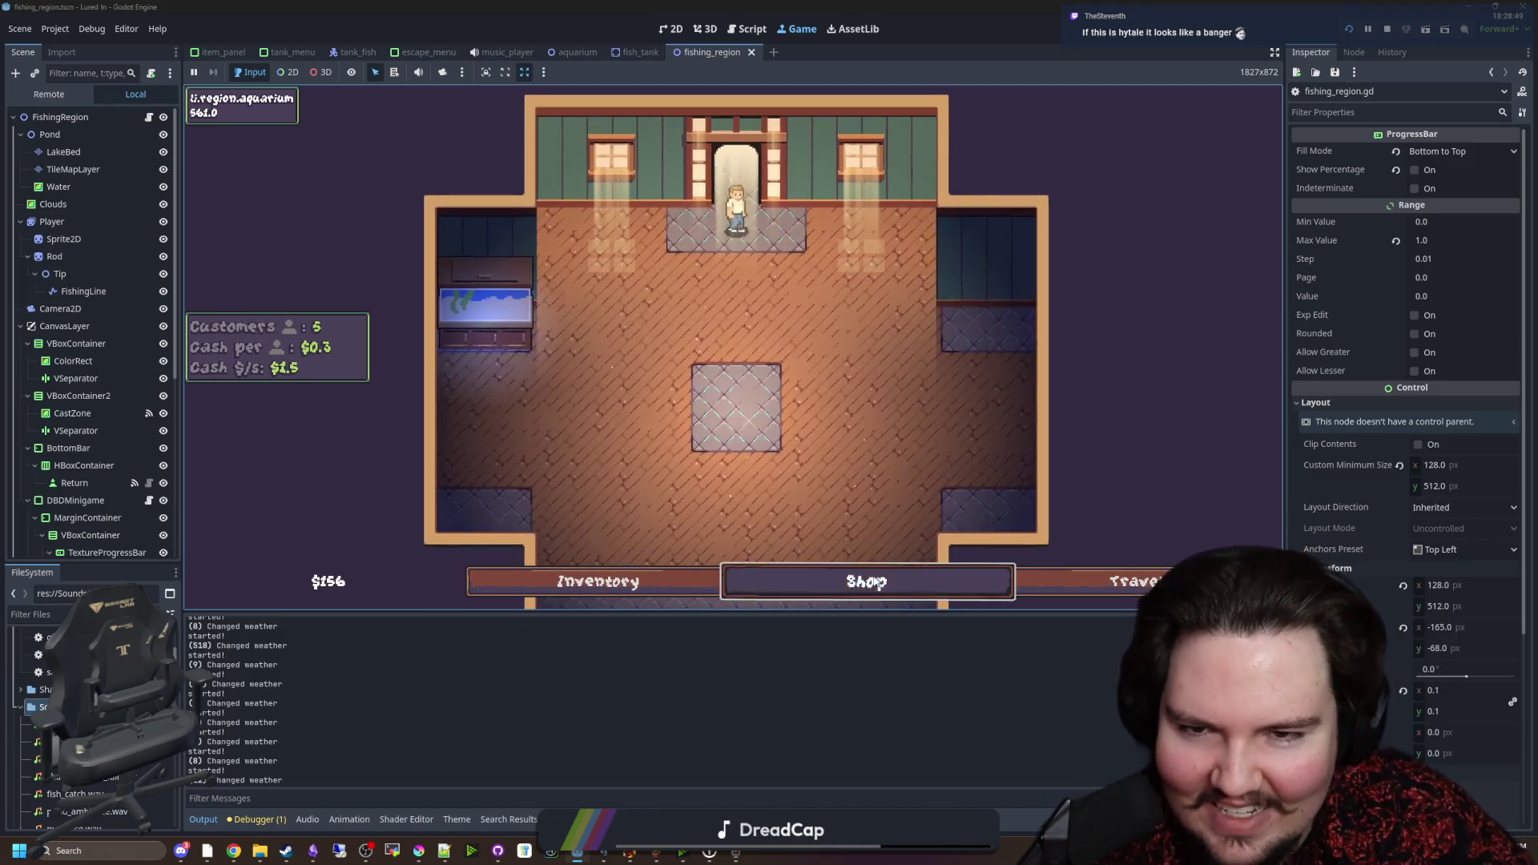
Step: Buy a New Tank for the aquarium from the shop
{"action": "left_click", "coordinate": [877, 583]}
{"action": "left_click", "coordinate": [910, 255]}
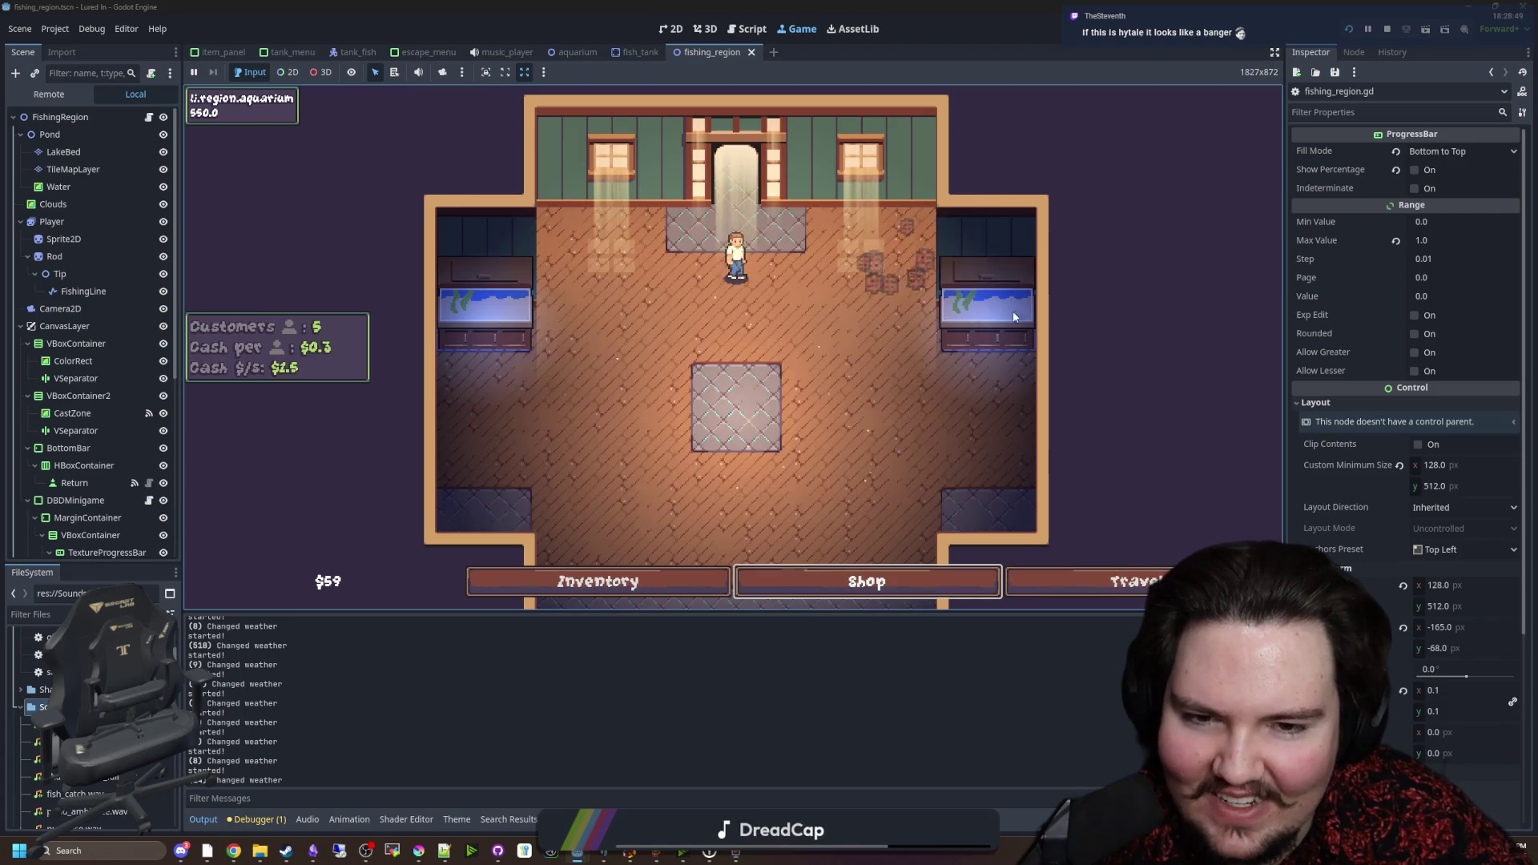
{"action": "left_click", "coordinate": [1014, 317]}
Step: Move a Carp and other fish from the inventory into the right tank
{"action": "left_click", "coordinate": [597, 581]}
{"action": "scroll", "coordinate": [805, 445], "scroll_direction": "down", "scroll_amount": 1}
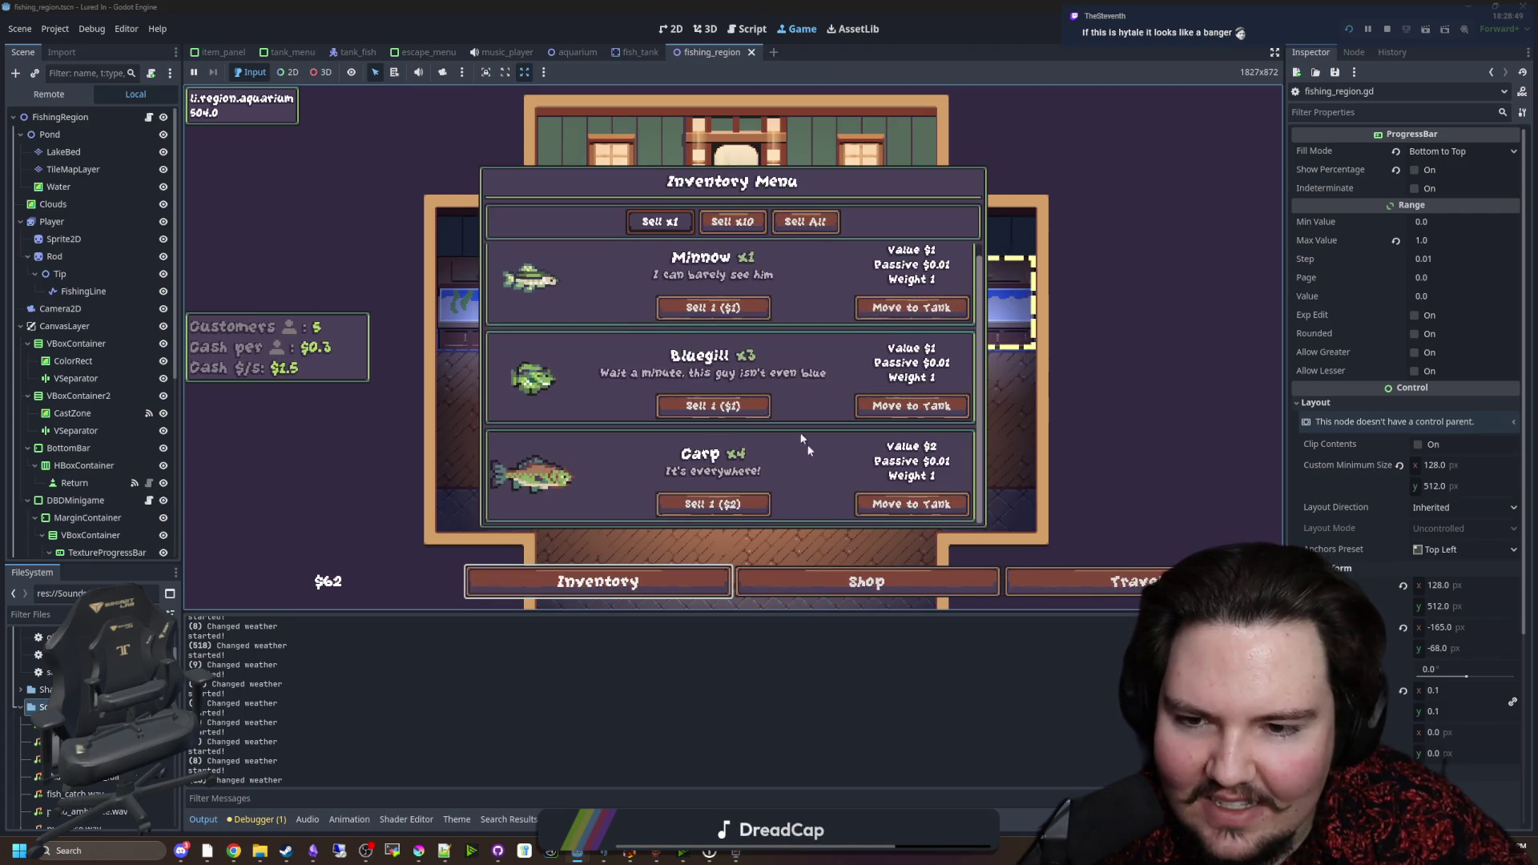
{"action": "left_click", "coordinate": [912, 504]}
{"action": "left_click", "coordinate": [987, 317]}
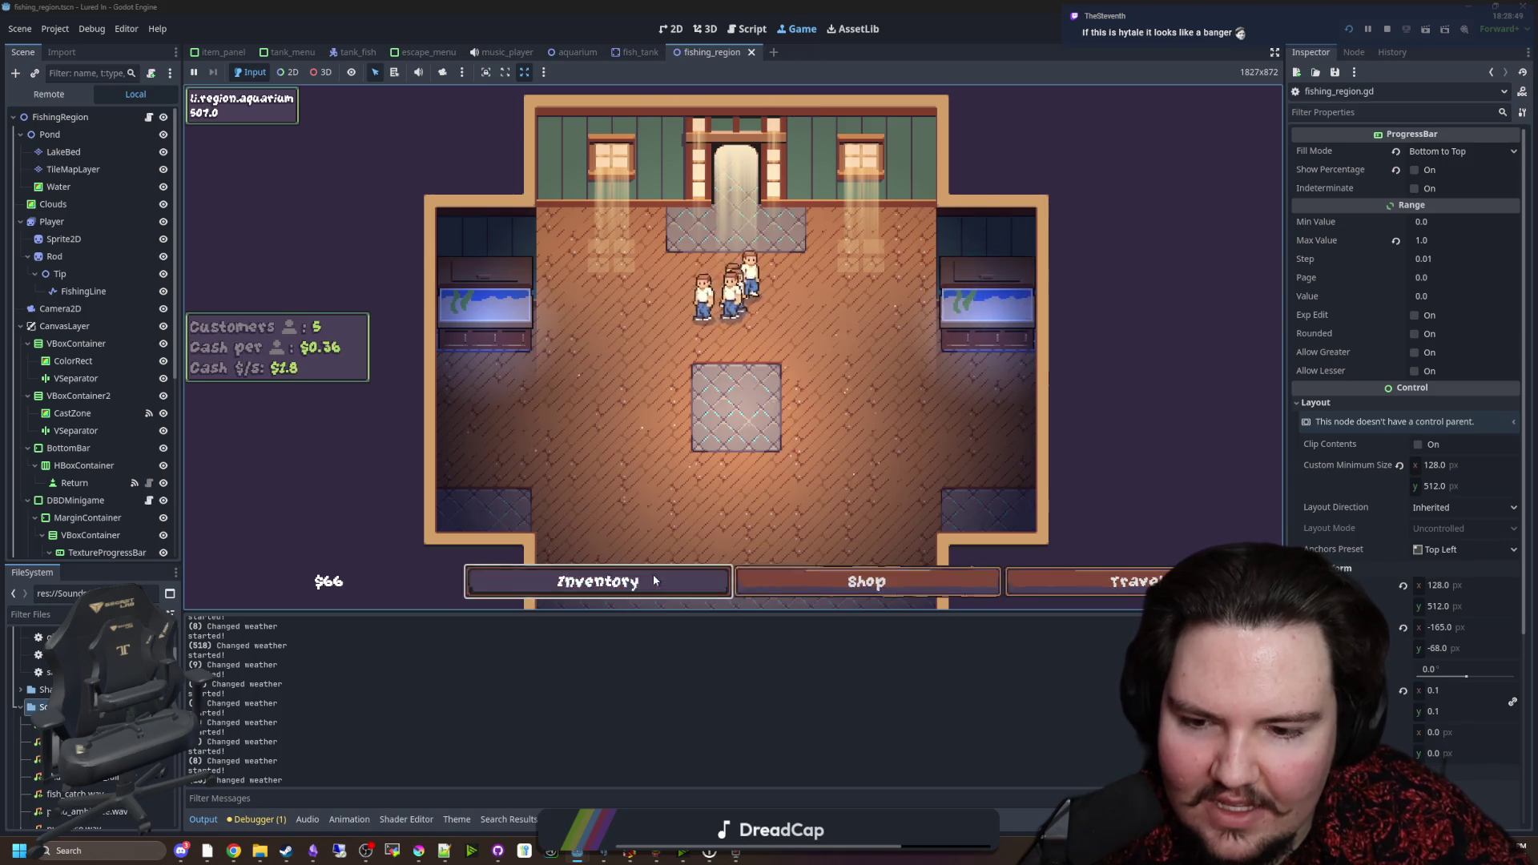
{"action": "left_click", "coordinate": [654, 580]}
{"action": "left_click", "coordinate": [912, 406]}
{"action": "left_click", "coordinate": [987, 305]}
{"action": "left_click", "coordinate": [912, 309]}
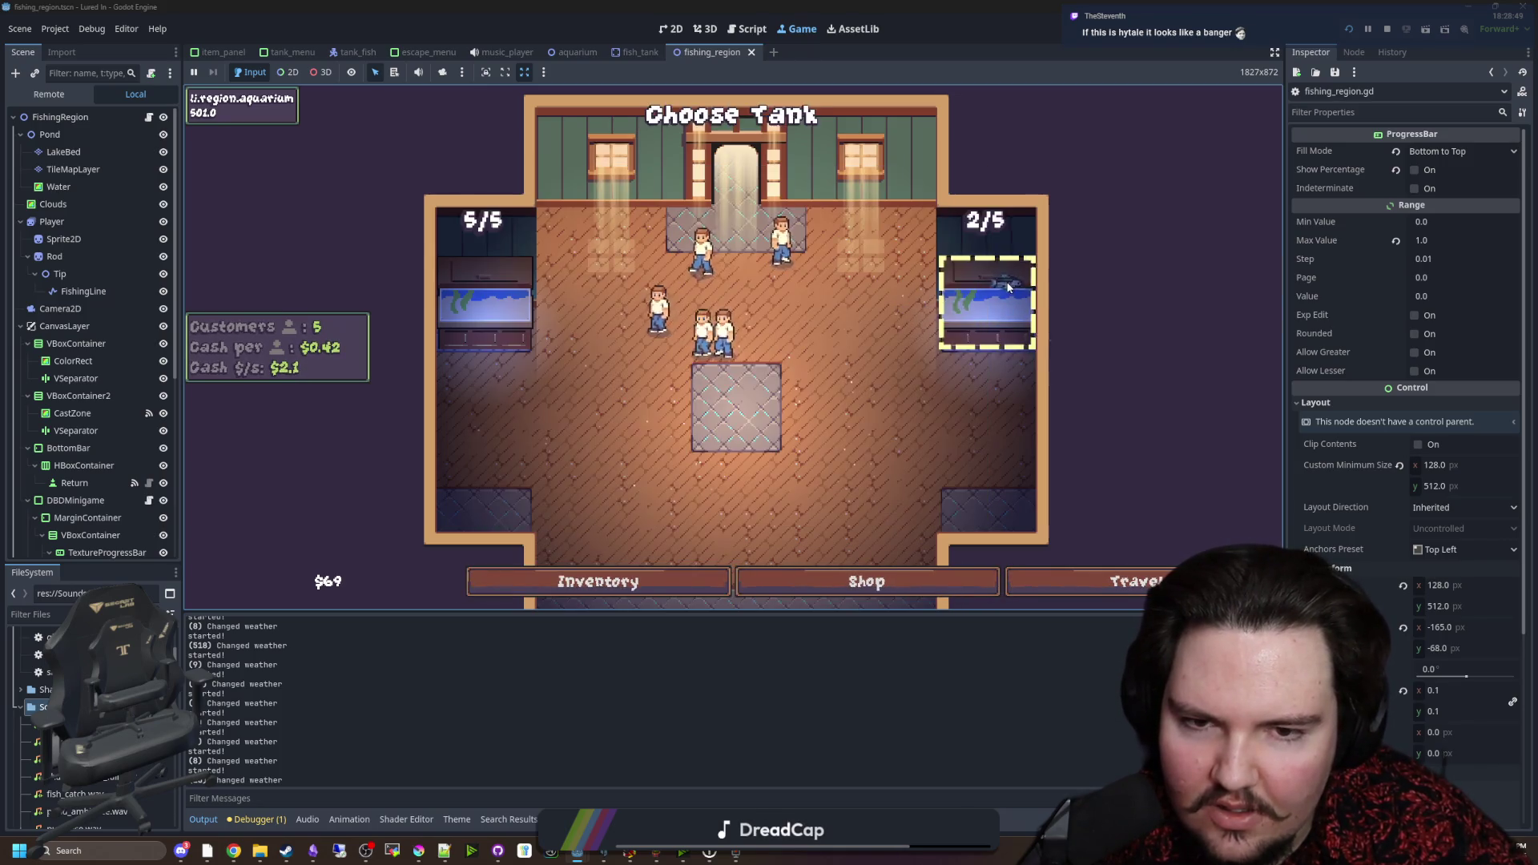
{"action": "left_click", "coordinate": [987, 305]}
Step: Move the remaining fish into the right tank until it holds 5/5
{"action": "left_click", "coordinate": [654, 580]}
{"action": "left_click", "coordinate": [912, 406]}
{"action": "left_click", "coordinate": [988, 305]}
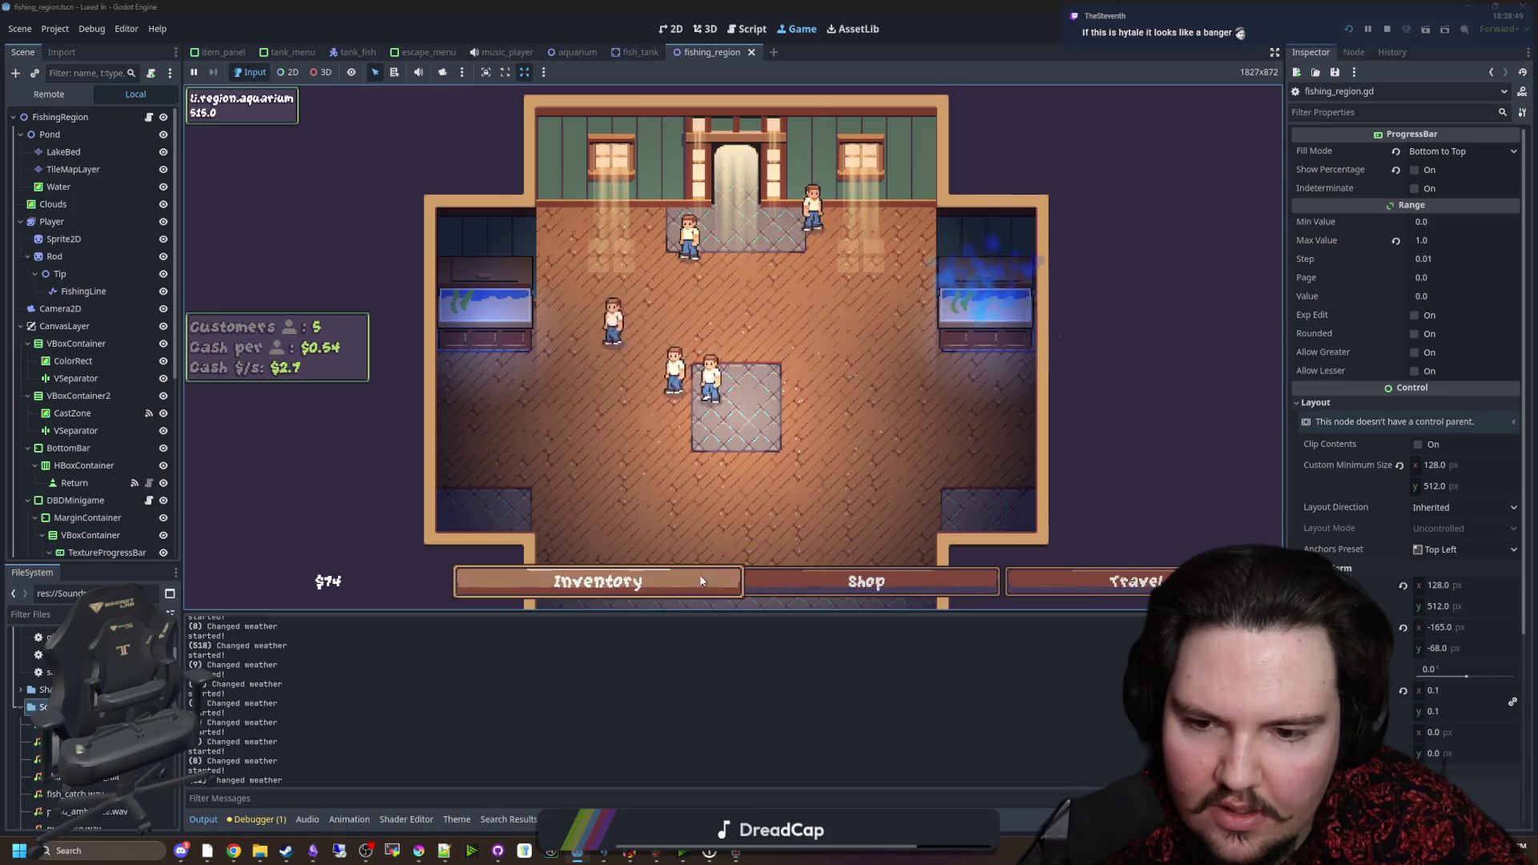
{"action": "left_click", "coordinate": [701, 580]}
{"action": "left_click", "coordinate": [817, 320]}
{"action": "left_click", "coordinate": [985, 302]}
{"action": "scroll", "coordinate": [331, 474], "scroll_direction": "down", "scroll_amount": 2}
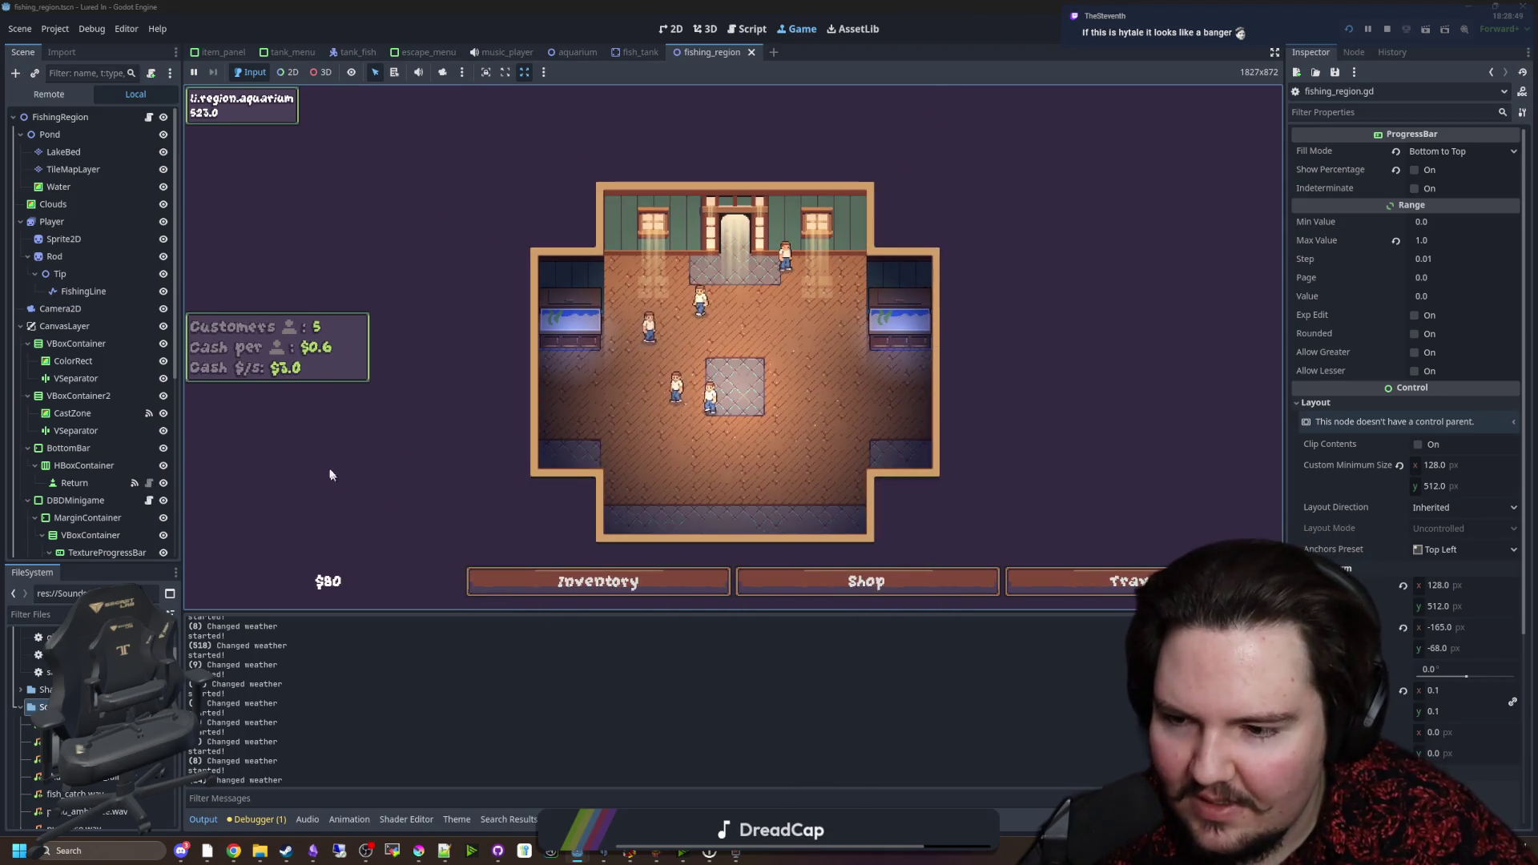
{"action": "scroll", "coordinate": [507, 415], "scroll_direction": "up", "scroll_amount": 2}
Step: Buy the Advertising upgrade to level 6 in the shop's Marketing tab
{"action": "left_click", "coordinate": [824, 570]}
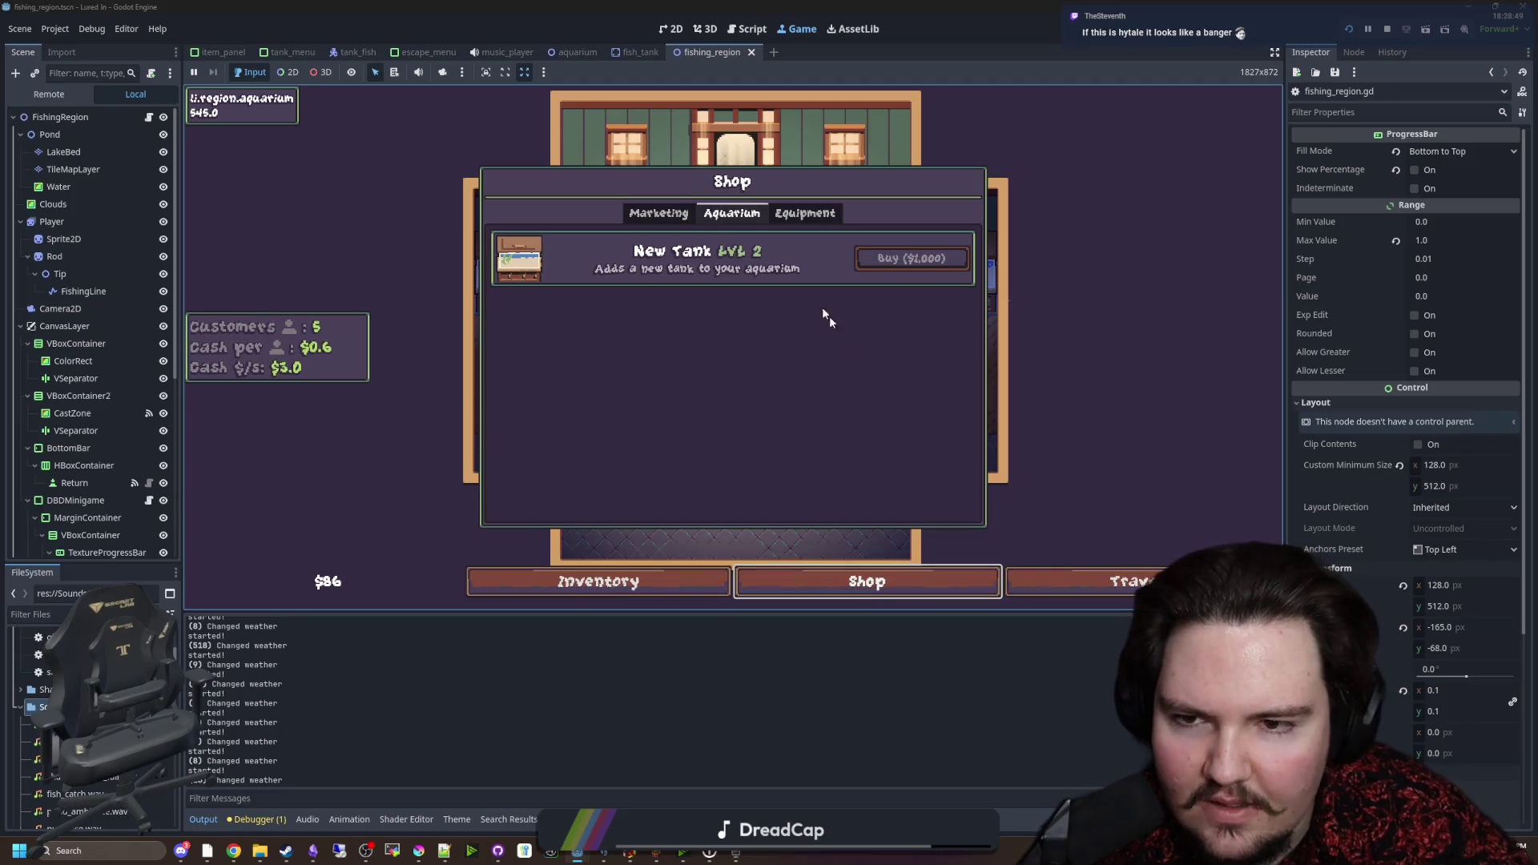
{"action": "left_click", "coordinate": [657, 213]}
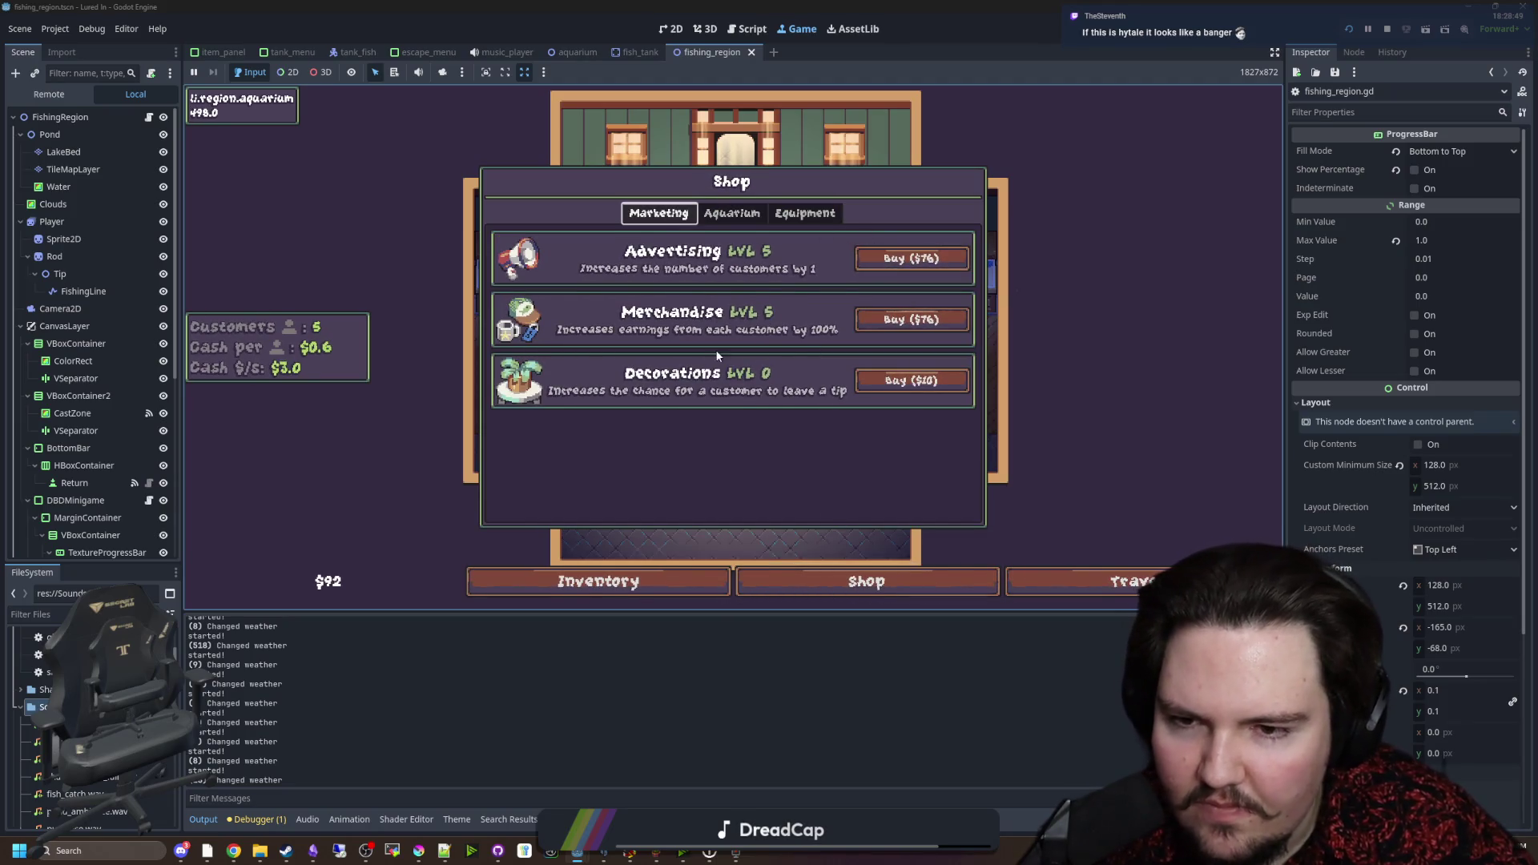
{"action": "left_click", "coordinate": [914, 257]}
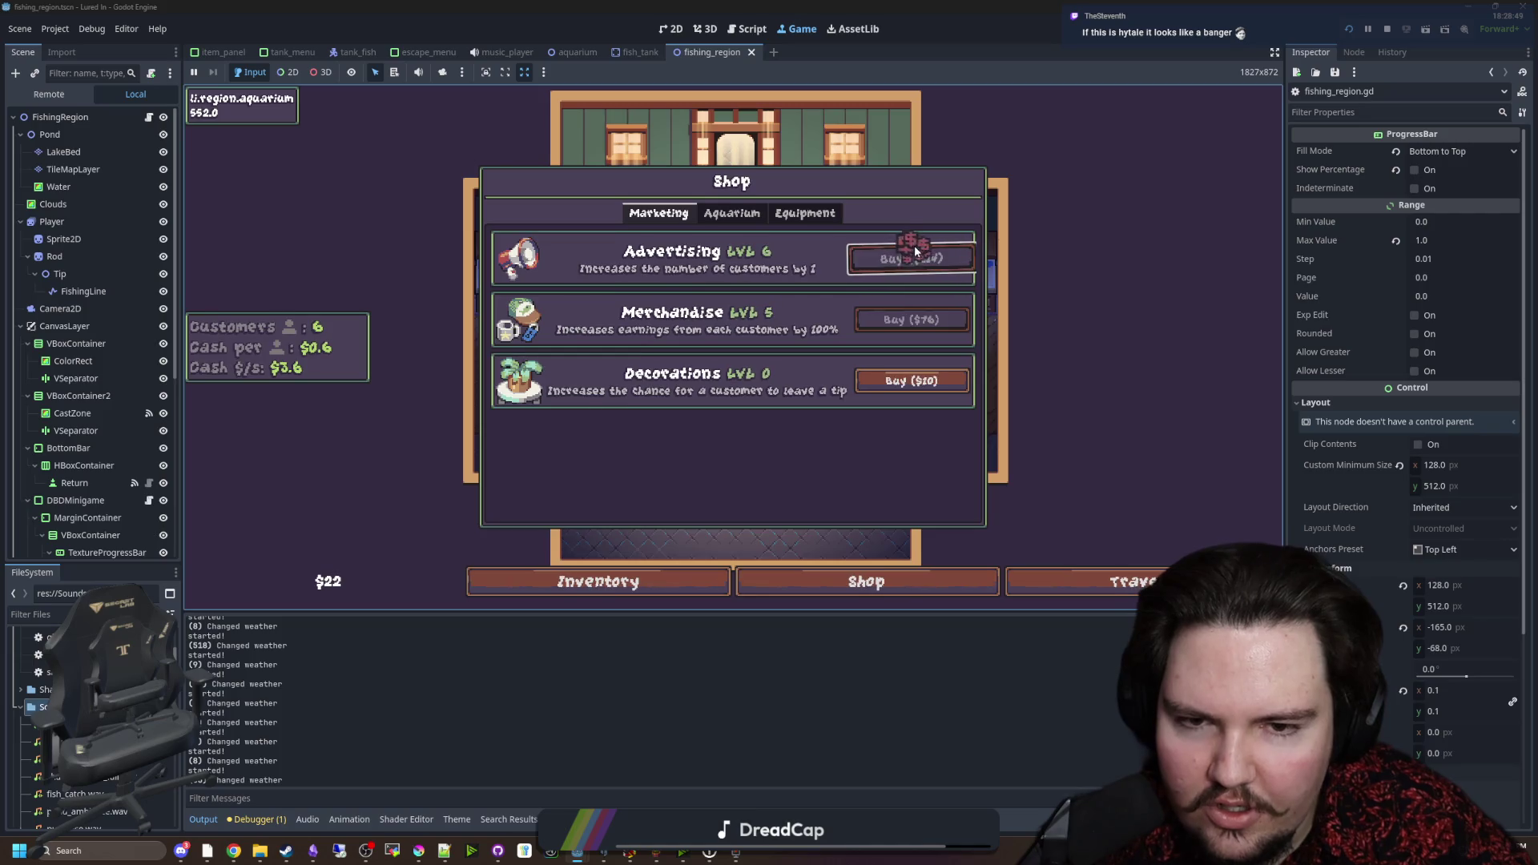
Step: Glance over the Aquarium and Equipment upgrades, then close the shop to watch the aquarium
{"action": "left_click", "coordinate": [732, 213]}
{"action": "left_click", "coordinate": [806, 213]}
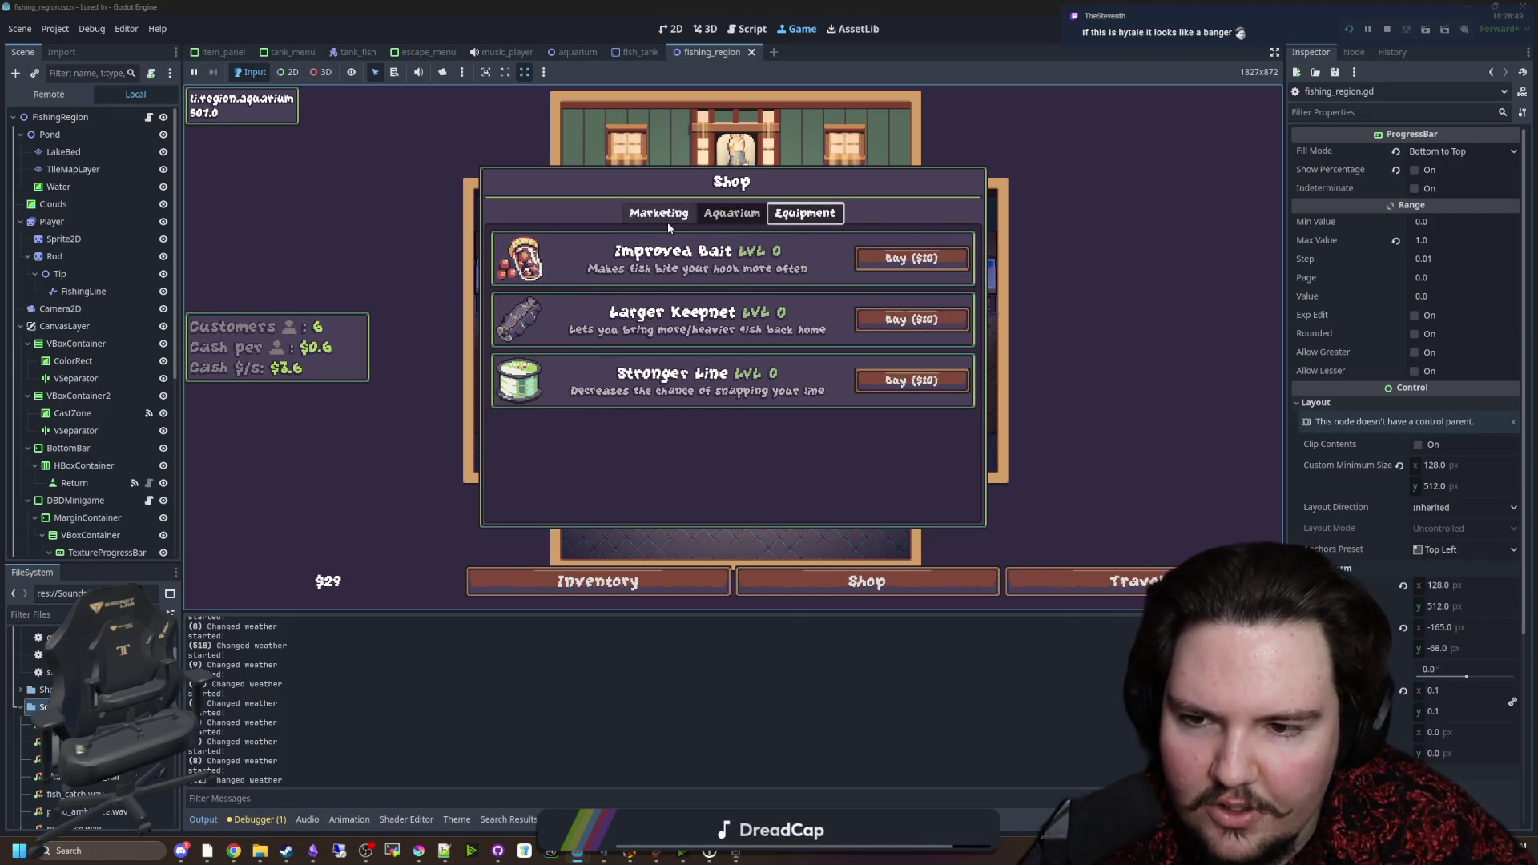
{"action": "left_click", "coordinate": [668, 222]}
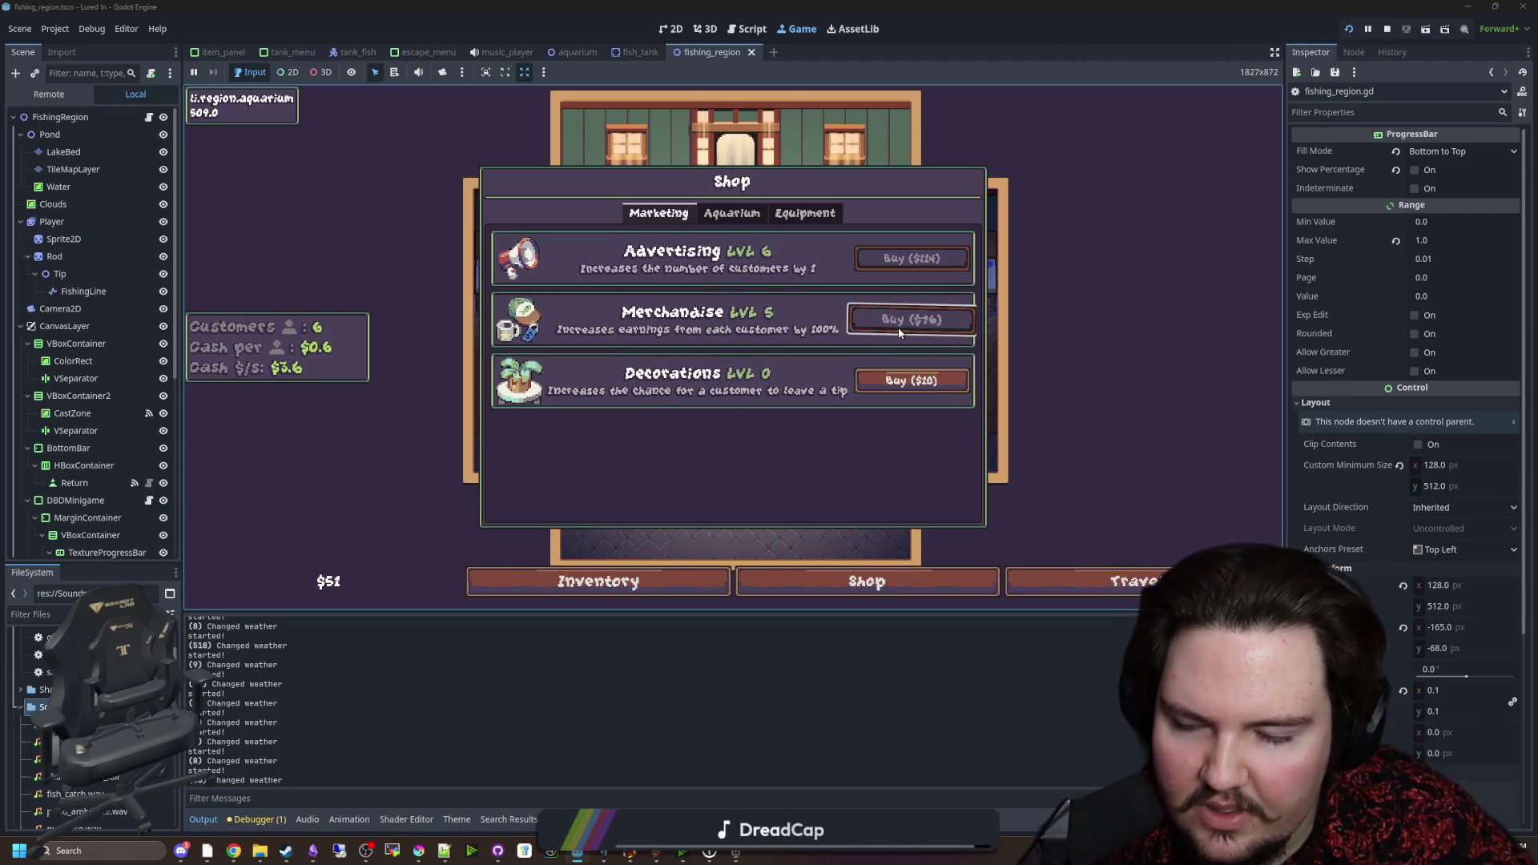
{"action": "left_click", "coordinate": [727, 219]}
{"action": "left_click", "coordinate": [659, 213]}
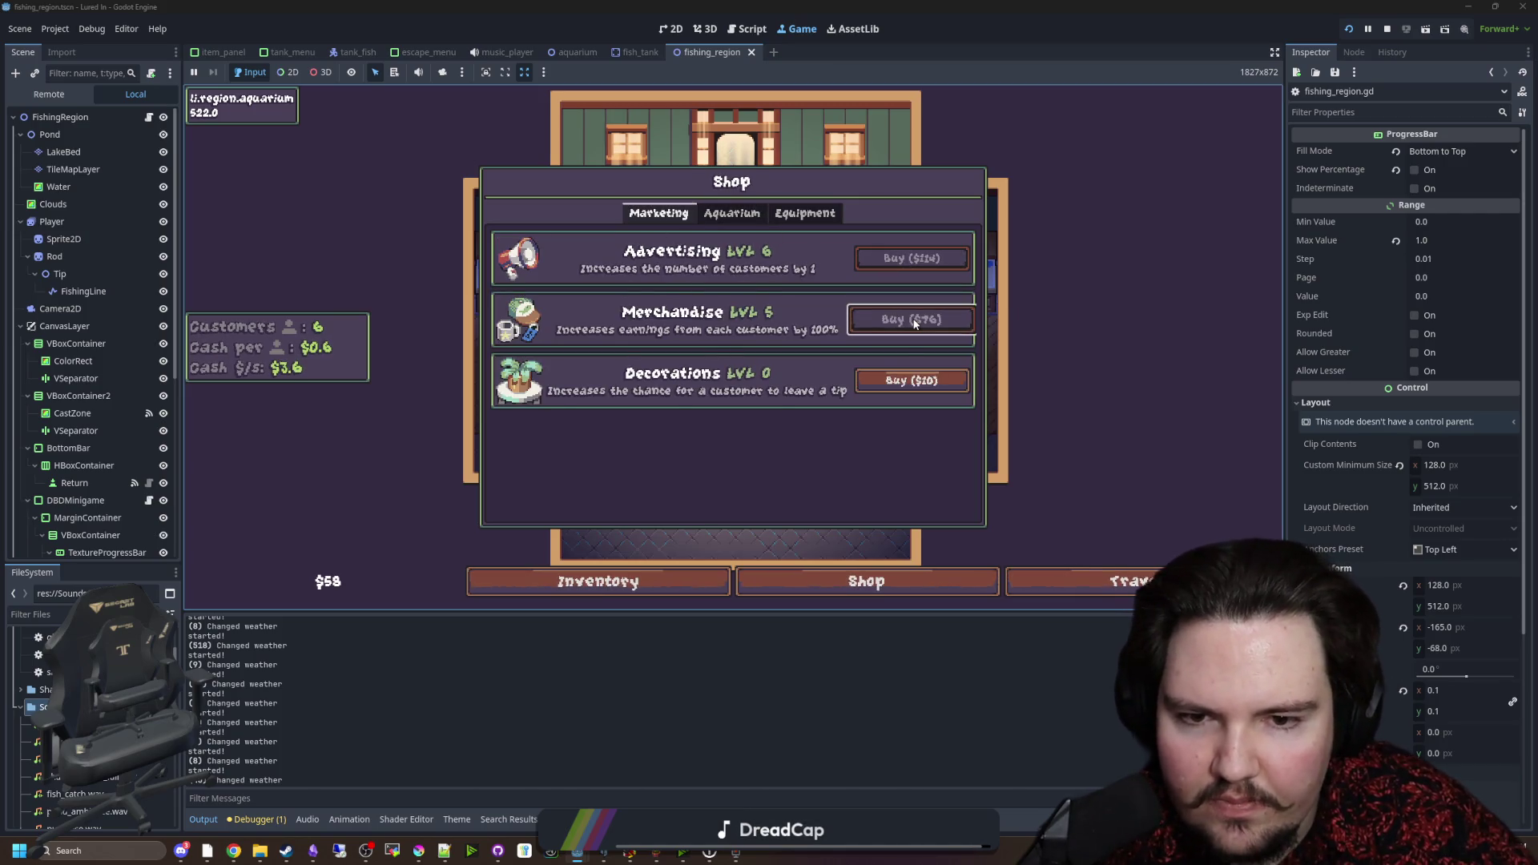
{"action": "left_click", "coordinate": [1033, 303]}
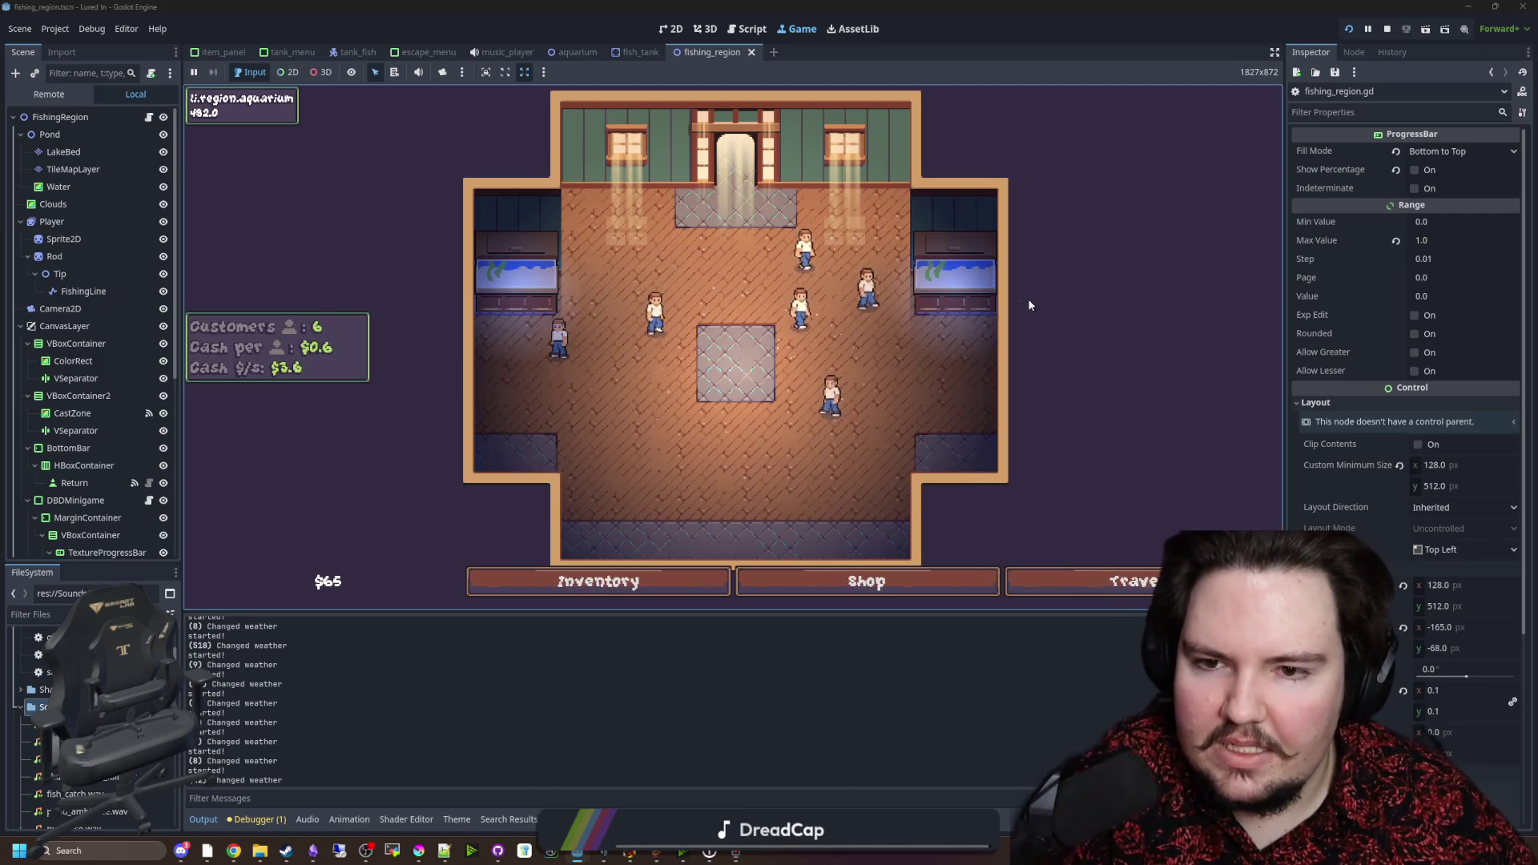
{"action": "scroll", "coordinate": [759, 342], "scroll_direction": "up", "scroll_amount": 3}
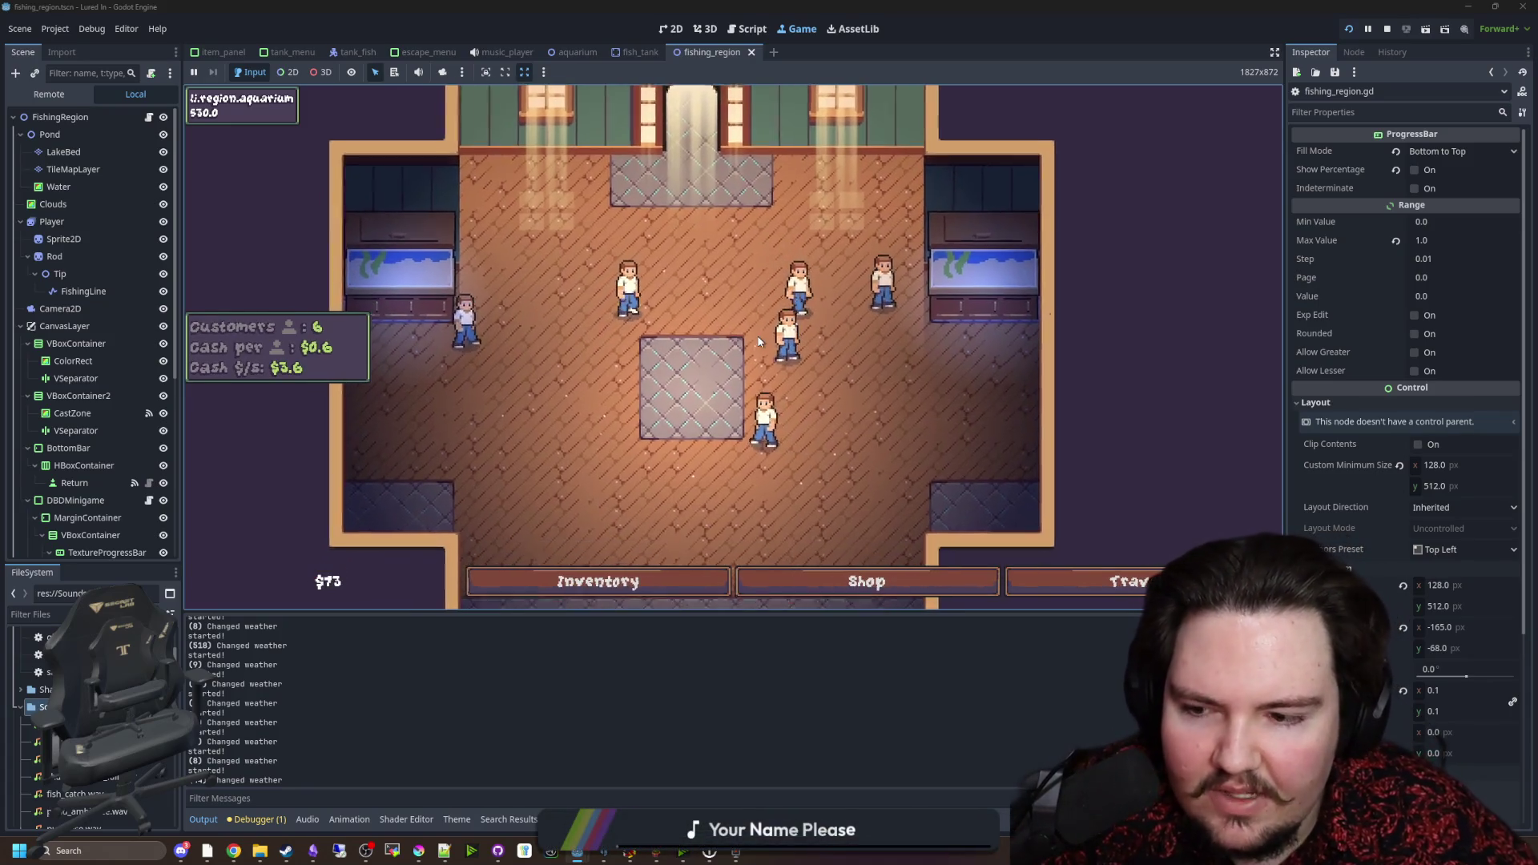
{"action": "scroll", "coordinate": [758, 340], "scroll_direction": "down", "scroll_amount": 4}
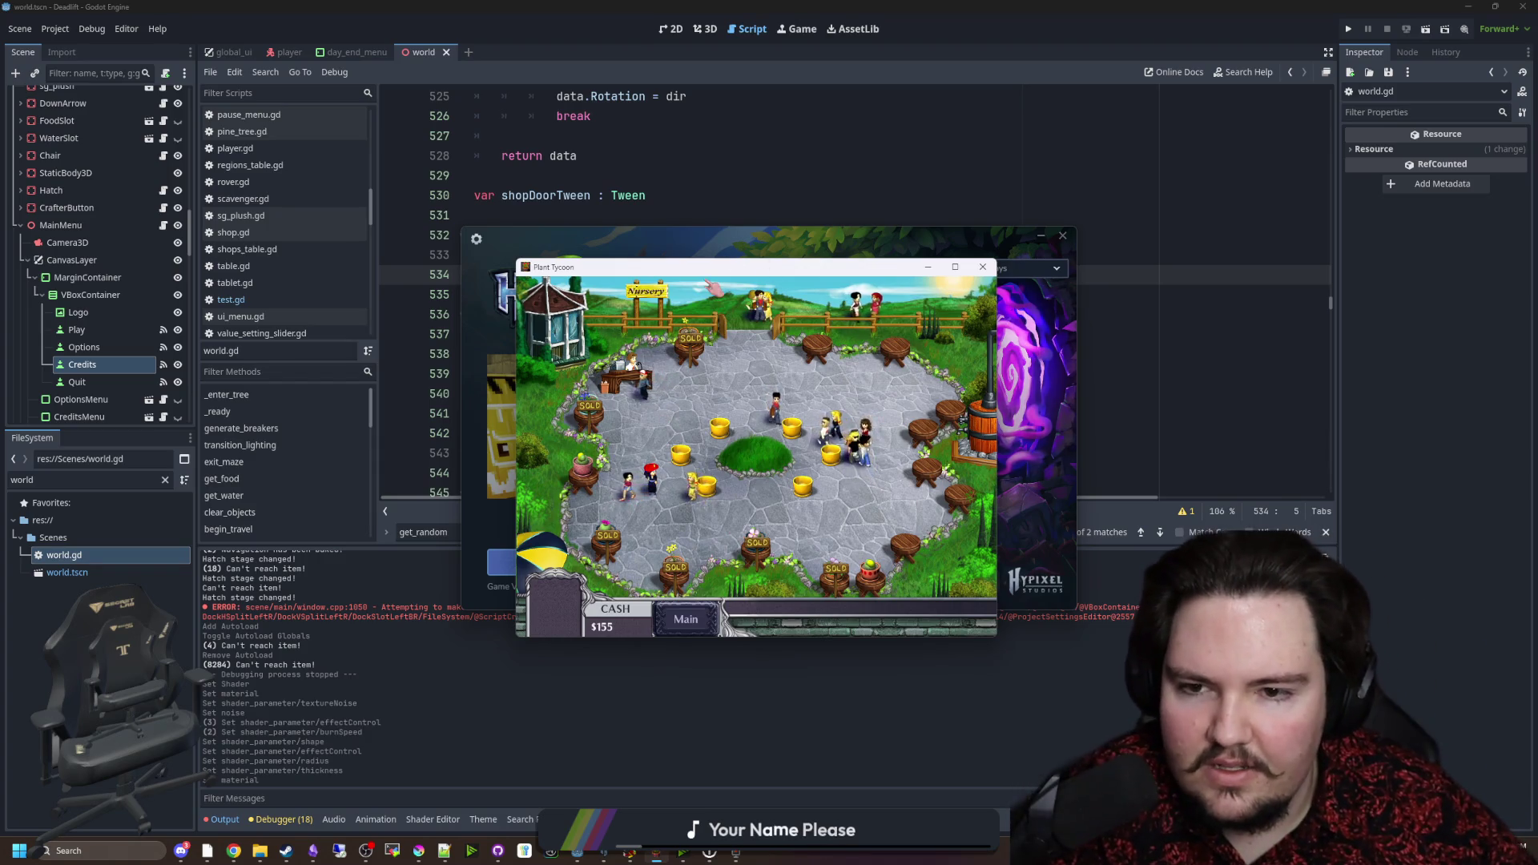
Step: Start the Hytale update from the launcher and shift the launcher window left
{"action": "left_click", "coordinate": [727, 252]}
{"action": "left_click", "coordinate": [561, 563]}
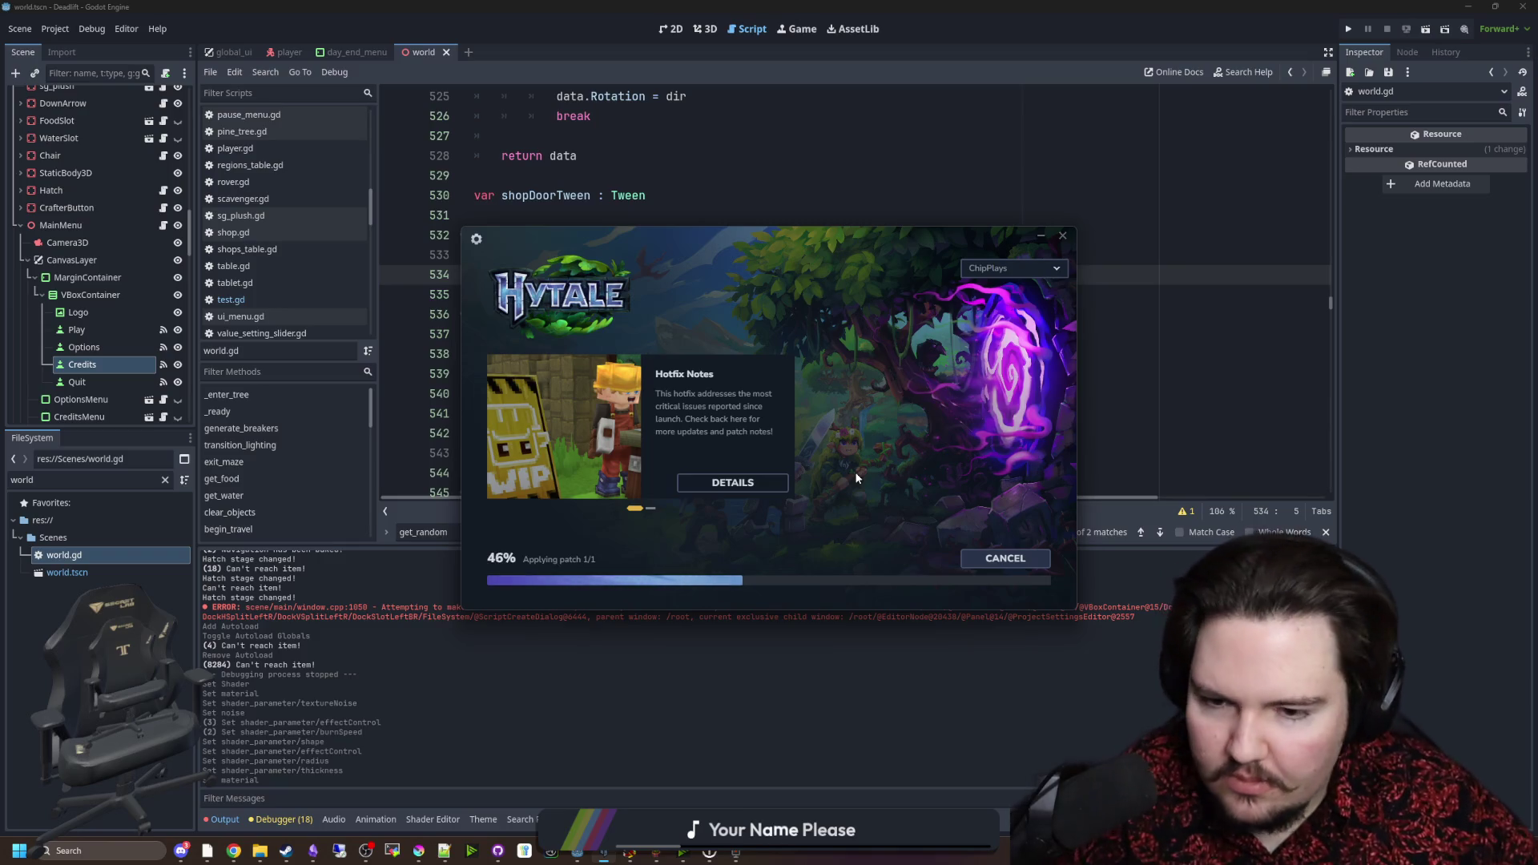
{"action": "mouse_move", "coordinate": [863, 242]}
{"action": "left_mouse_down"}
{"action": "mouse_move", "coordinate": [831, 311]}
{"action": "mouse_move", "coordinate": [781, 359]}
{"action": "mouse_move", "coordinate": [532, 245]}
{"action": "mouse_move", "coordinate": [858, 243]}
{"action": "mouse_move", "coordinate": [846, 232]}
{"action": "left_mouse_up"}
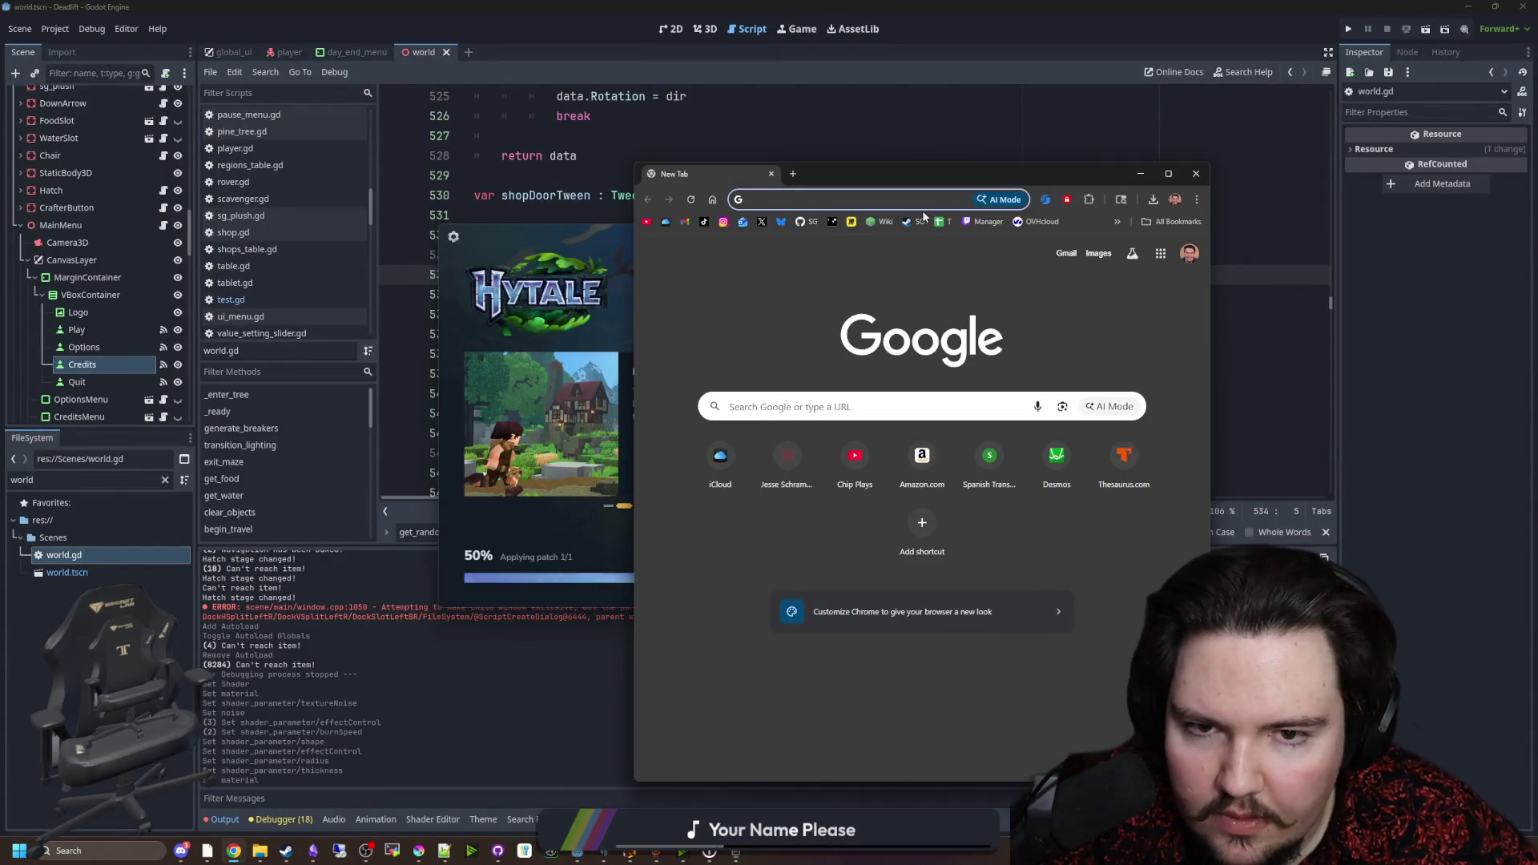
Step: Open the Twitch stream manager in a maximized browser and change the category to Hytale
{"action": "left_click", "coordinate": [968, 222]}
{"action": "left_click_drag", "start_coordinate": [952, 179], "coordinate": [732, 172]}
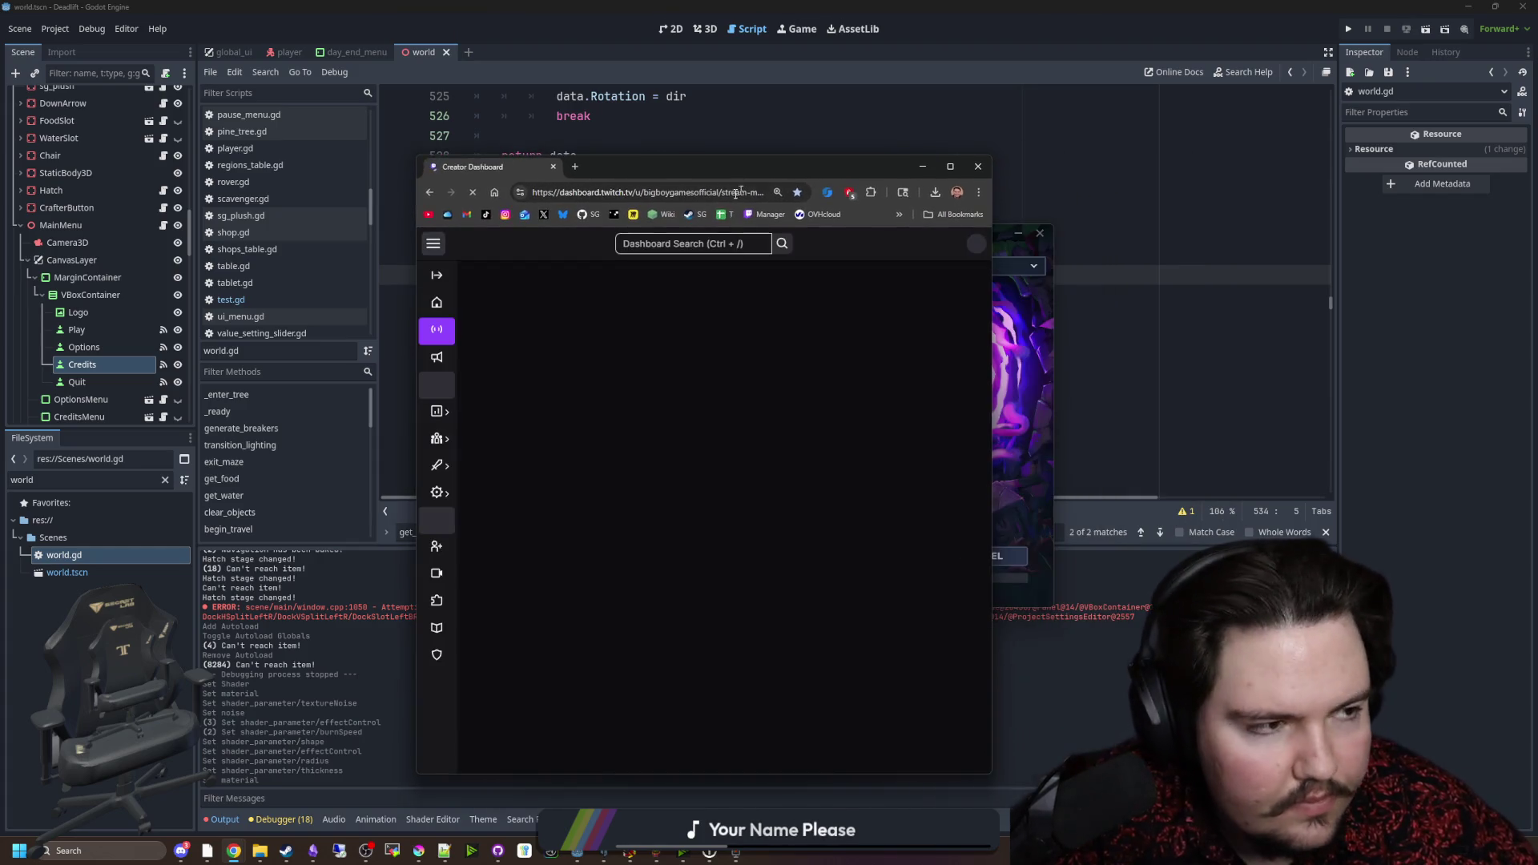
{"action": "left_click_drag", "start_coordinate": [636, 164], "coordinate": [623, 5]}
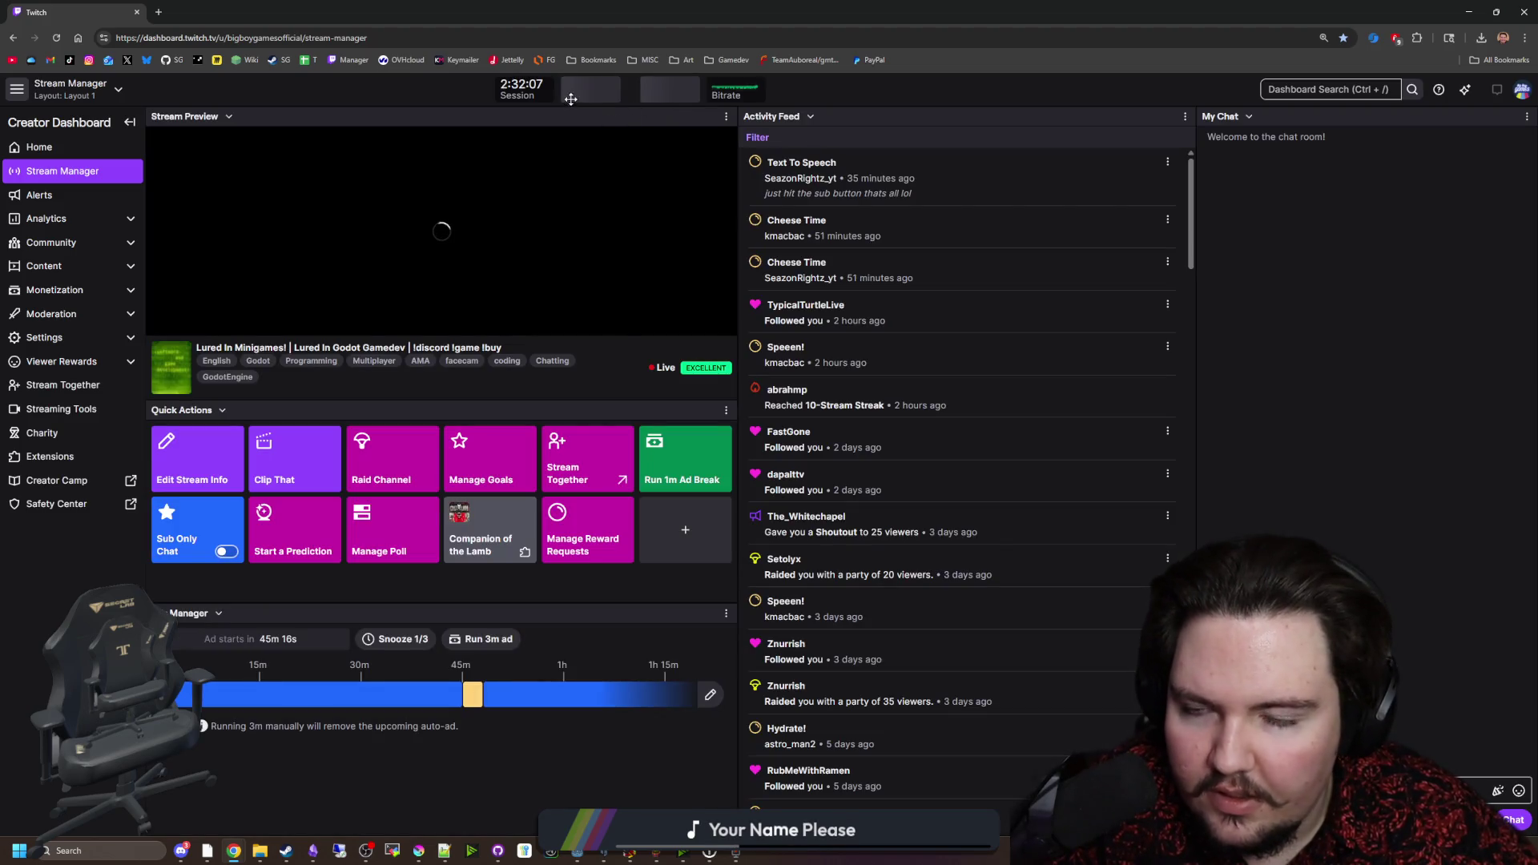
{"action": "left_click", "coordinate": [217, 462]}
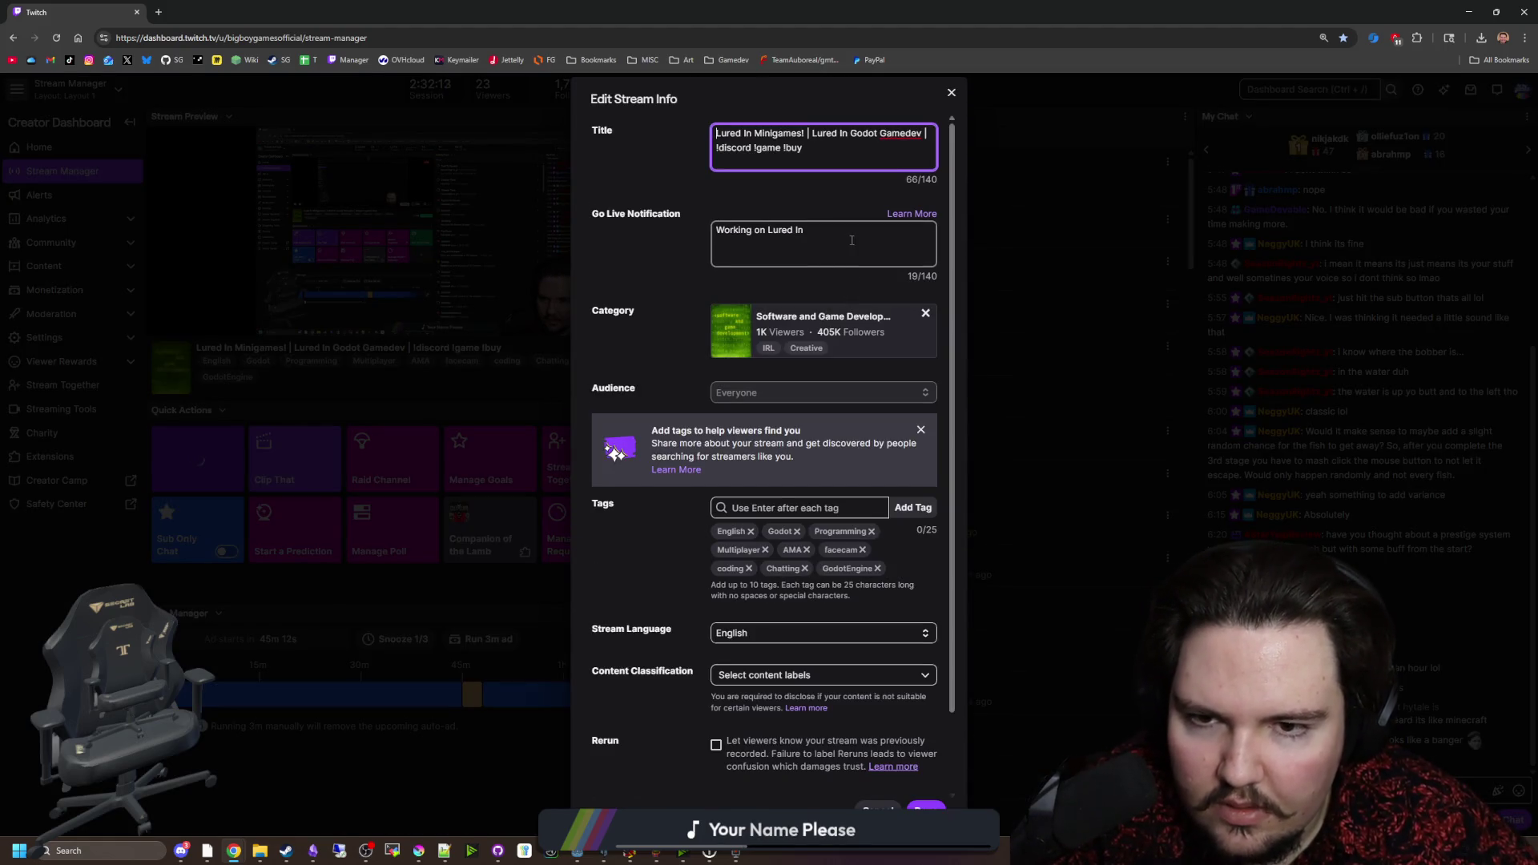
{"action": "left_click", "coordinate": [926, 314]}
{"action": "type", "text": "hytale"}
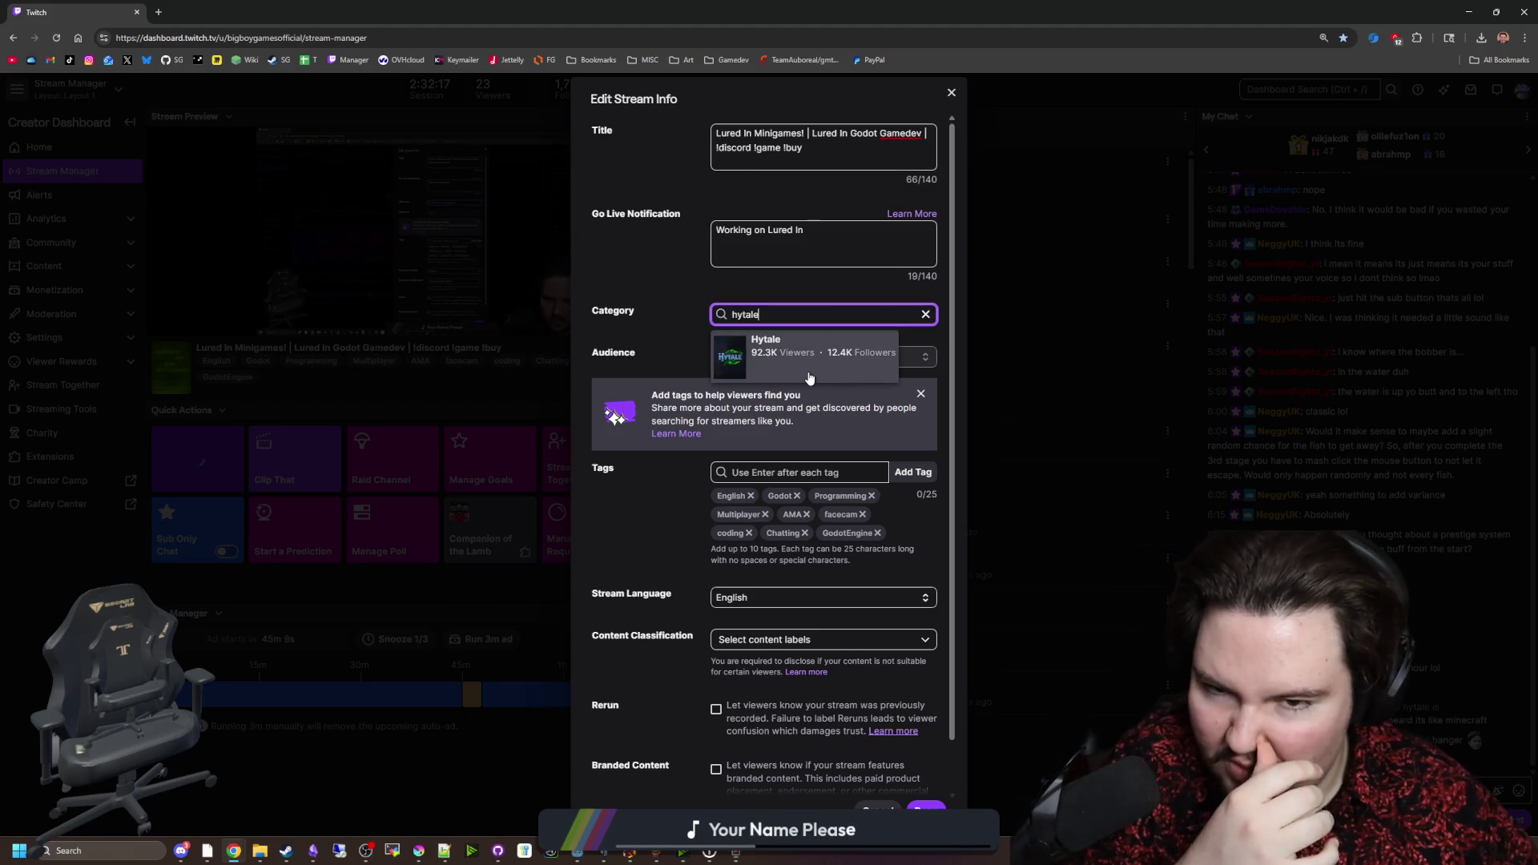
{"action": "left_click", "coordinate": [809, 373]}
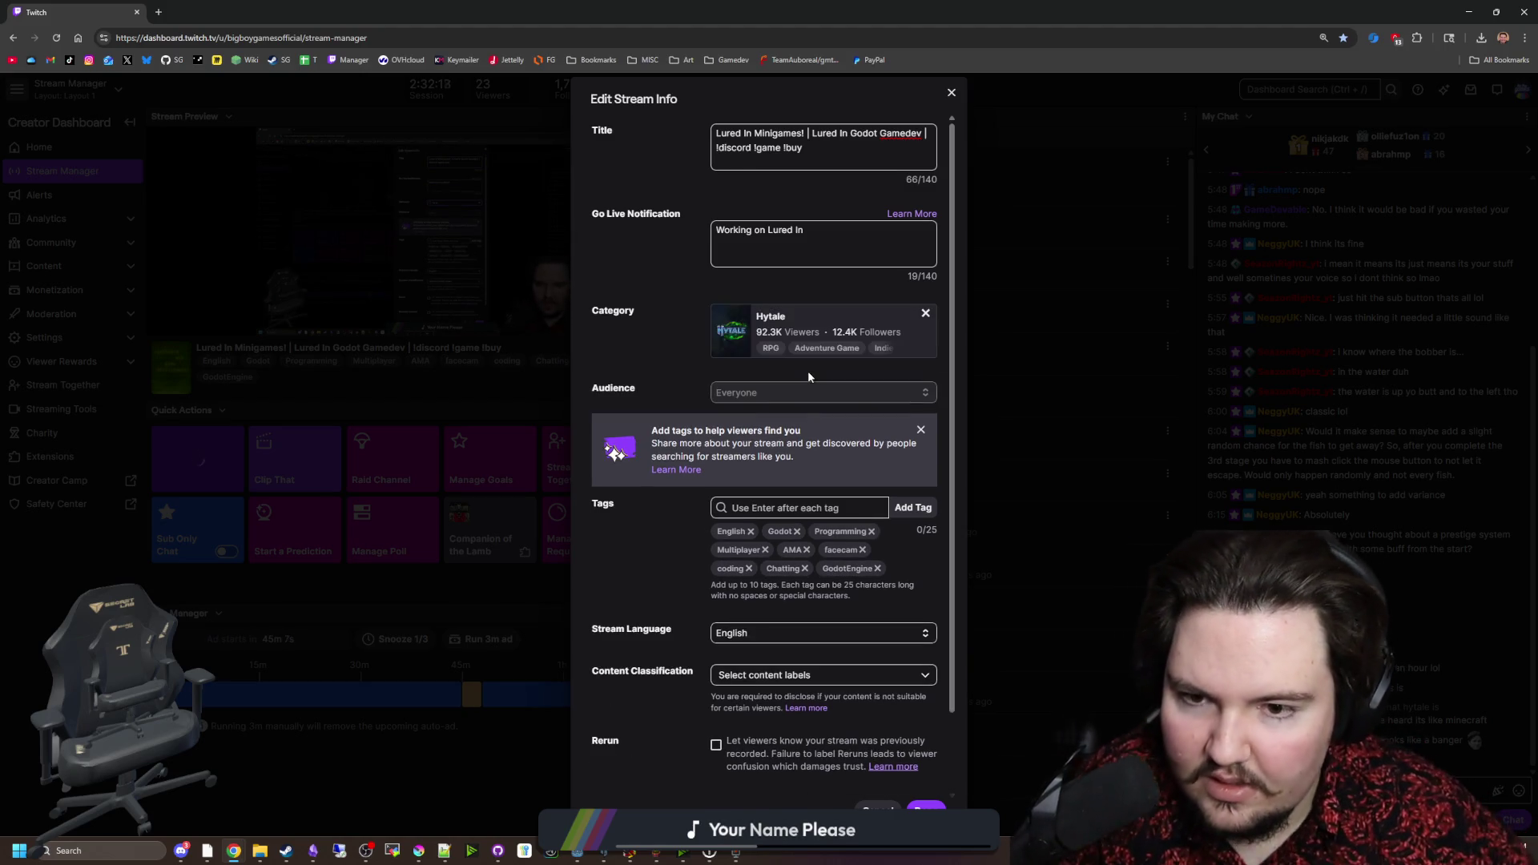
Step: Retitle the stream 'Minecraft 2.0! | Hytale | !discord !game !buy' and save the stream info
{"action": "triple_click", "coordinate": [829, 149]}
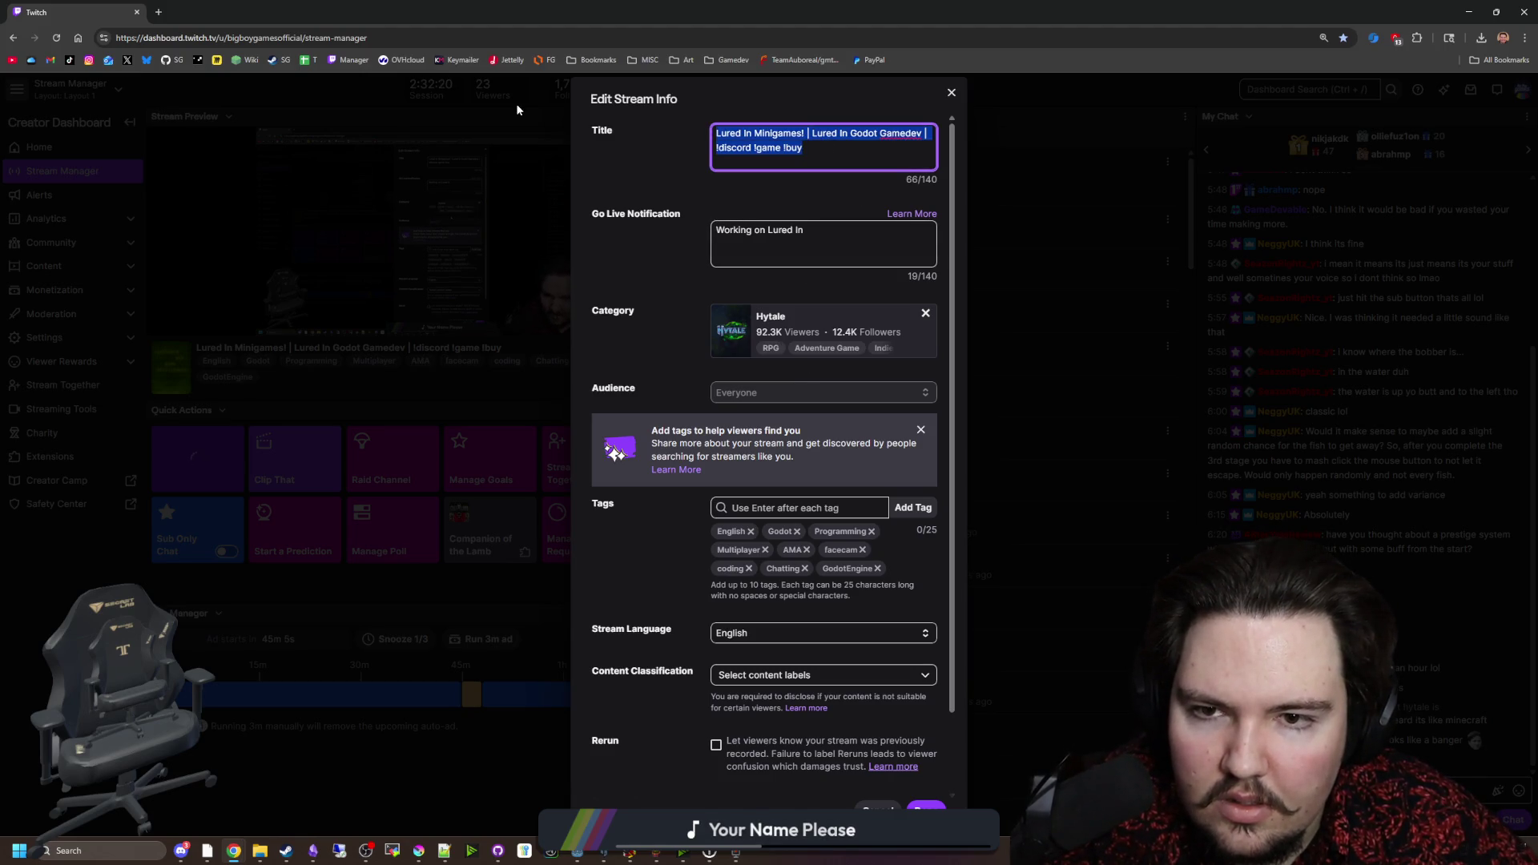
{"action": "left_click", "coordinate": [812, 152]}
{"action": "left_click_drag", "start_coordinate": [924, 134], "coordinate": [700, 142]}
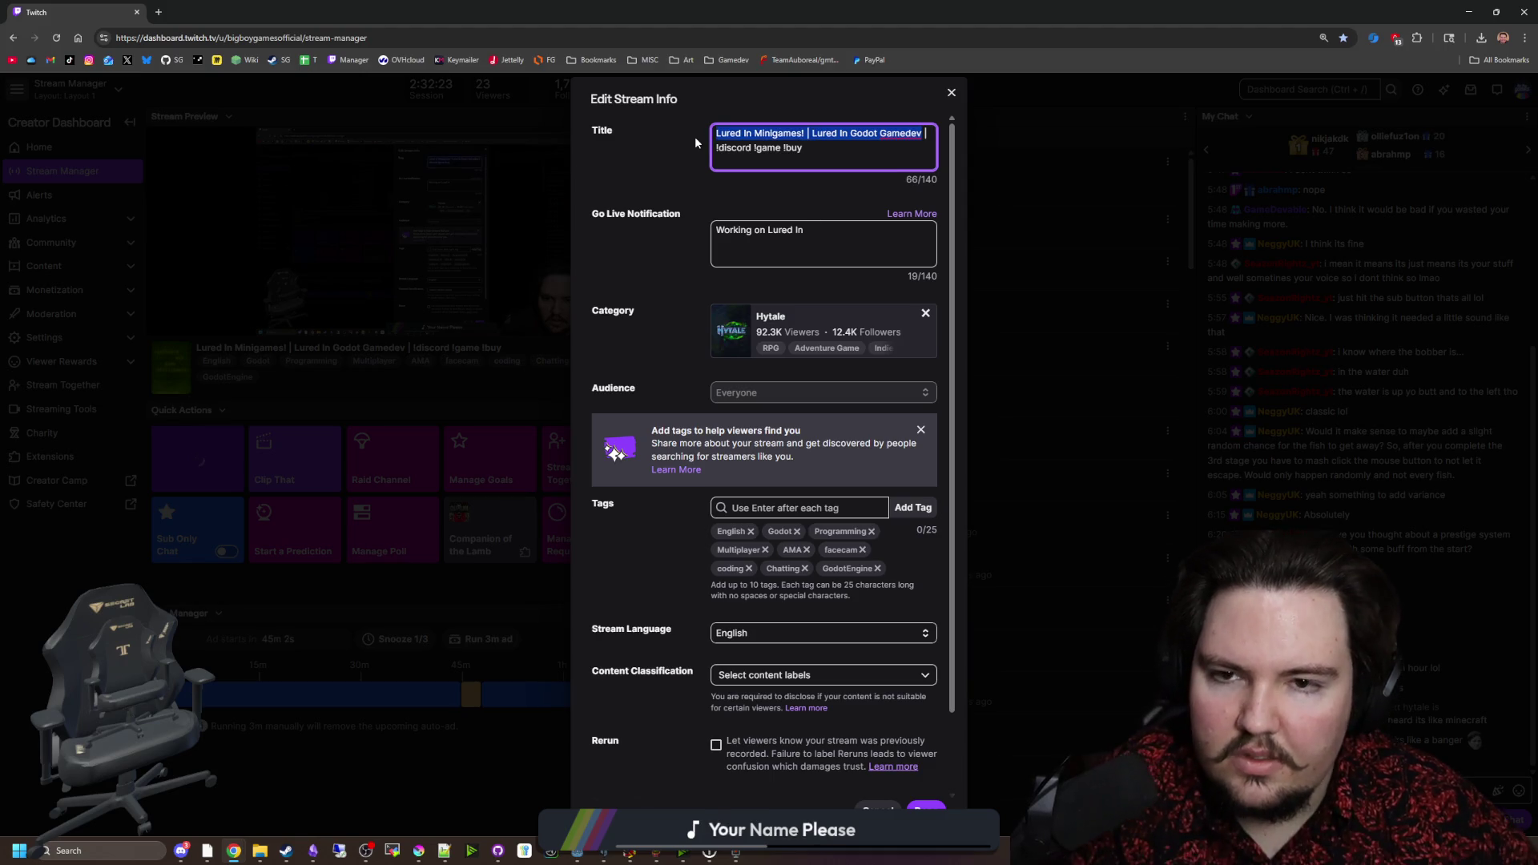
{"action": "left_click", "coordinate": [900, 134]}
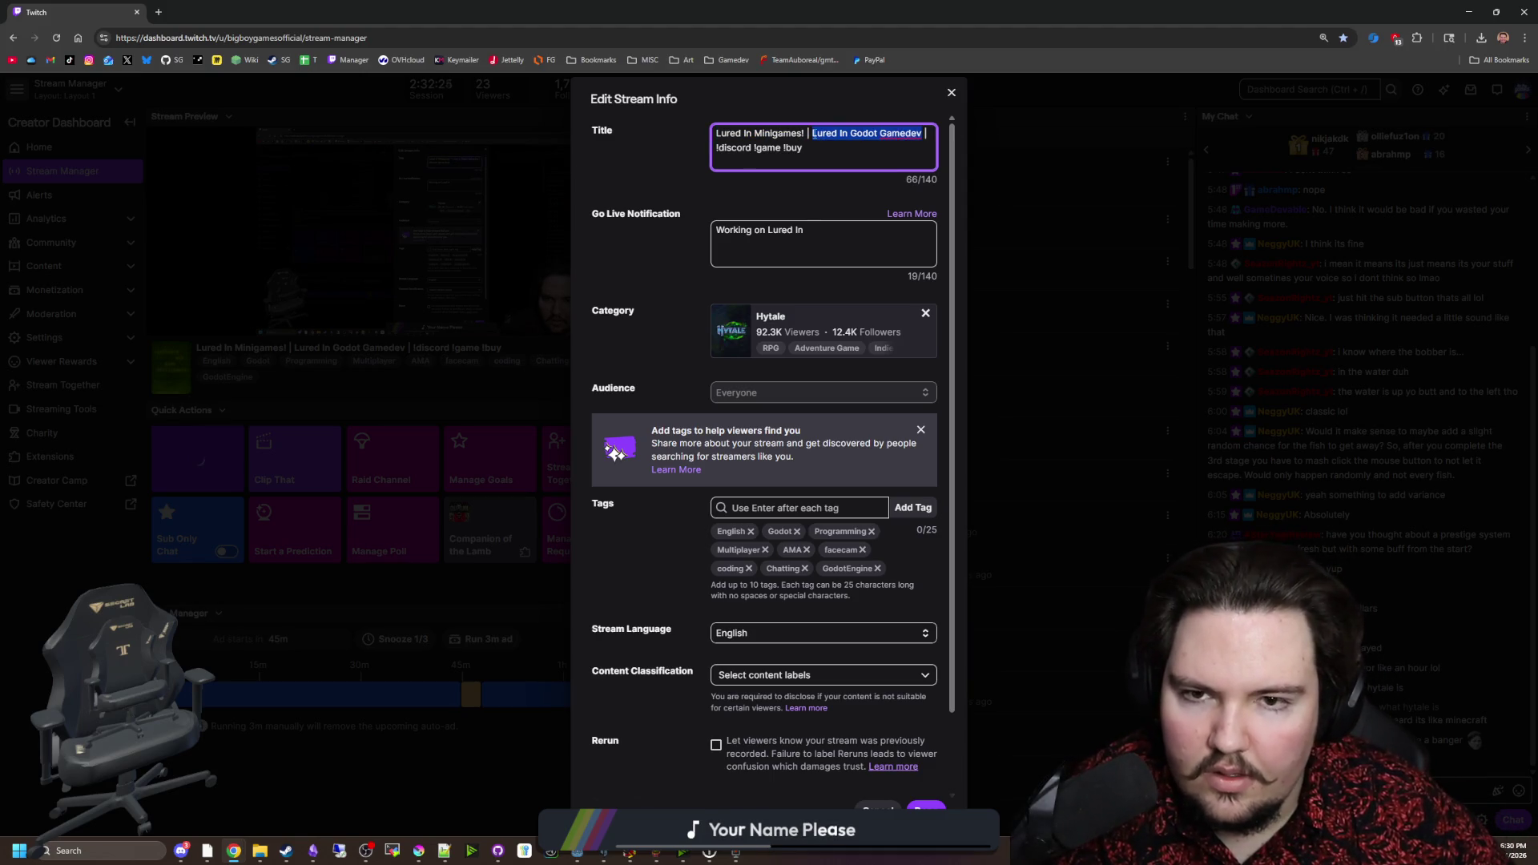
{"action": "type", "text": "Hytale | !disco"}
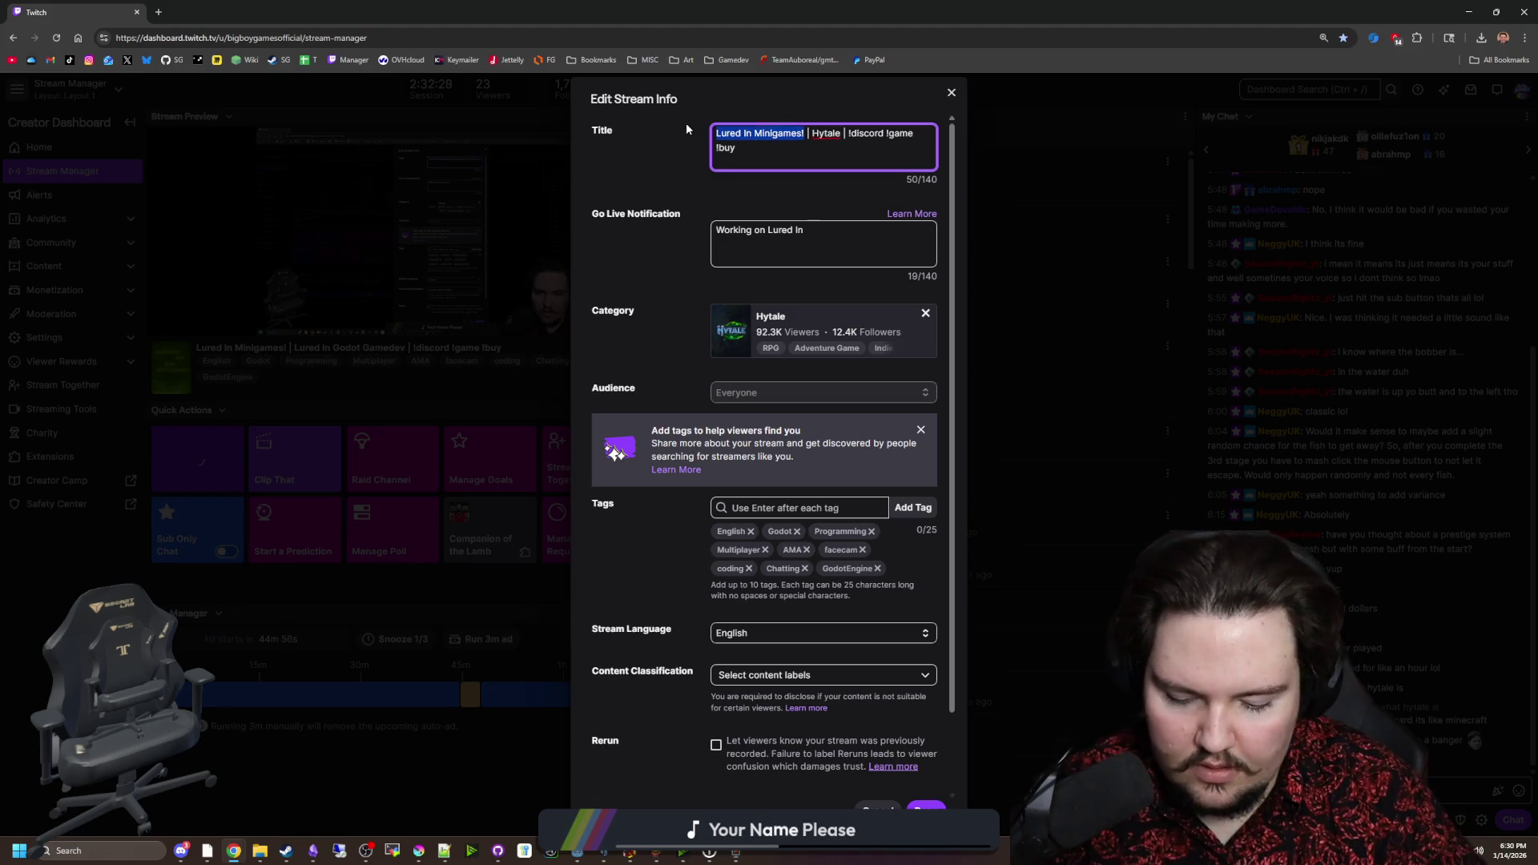
{"action": "key", "text": "BackSpace"}
{"action": "type", "text": "L"}
{"action": "key", "text": "BackSpace"}
{"action": "type", "text": "Minecraft 2.0"}
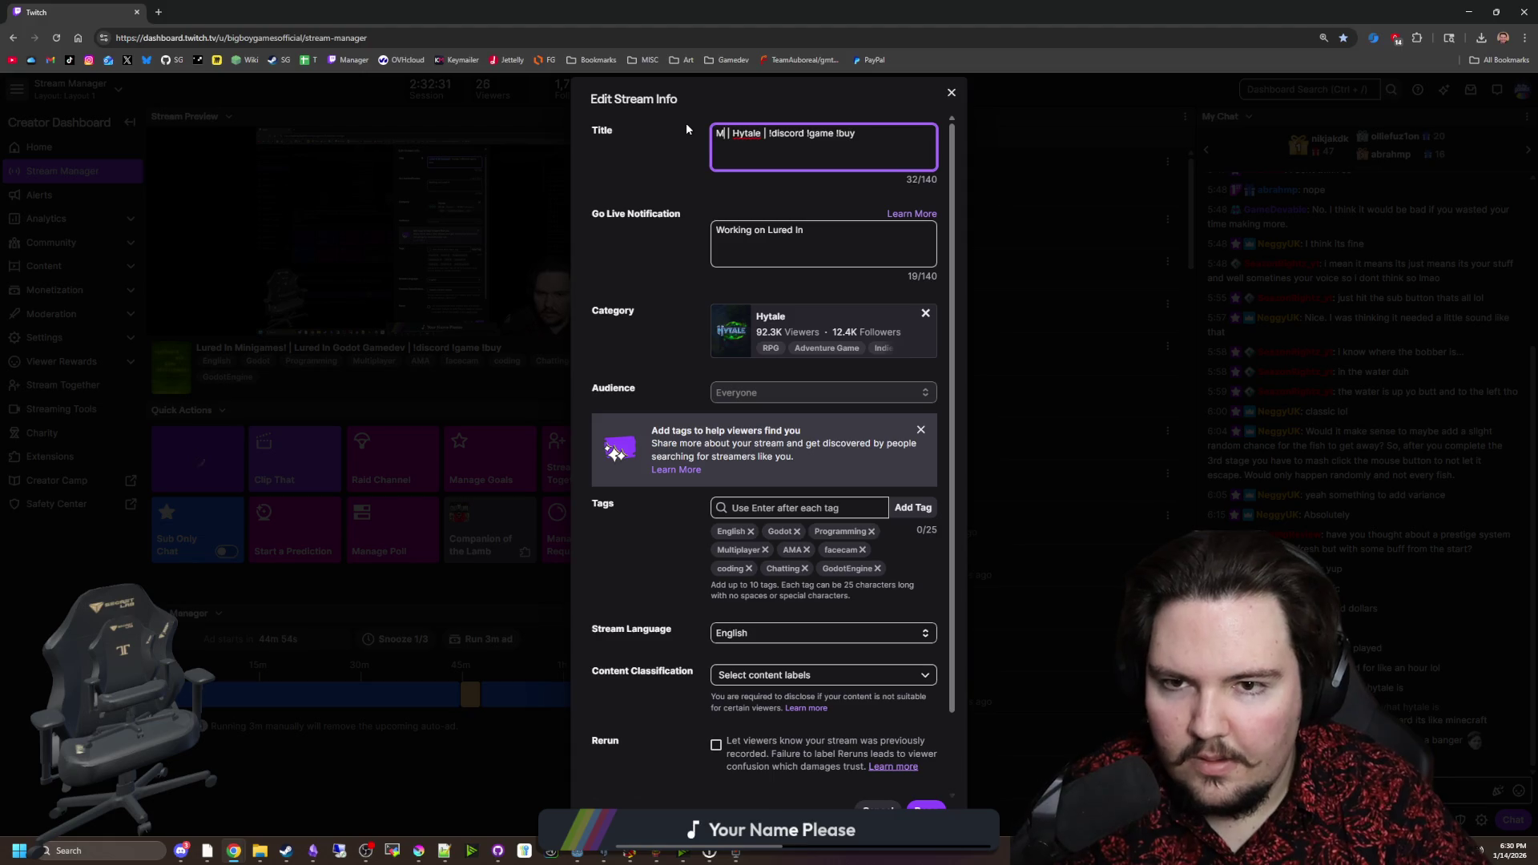
{"action": "type", "text": "!"}
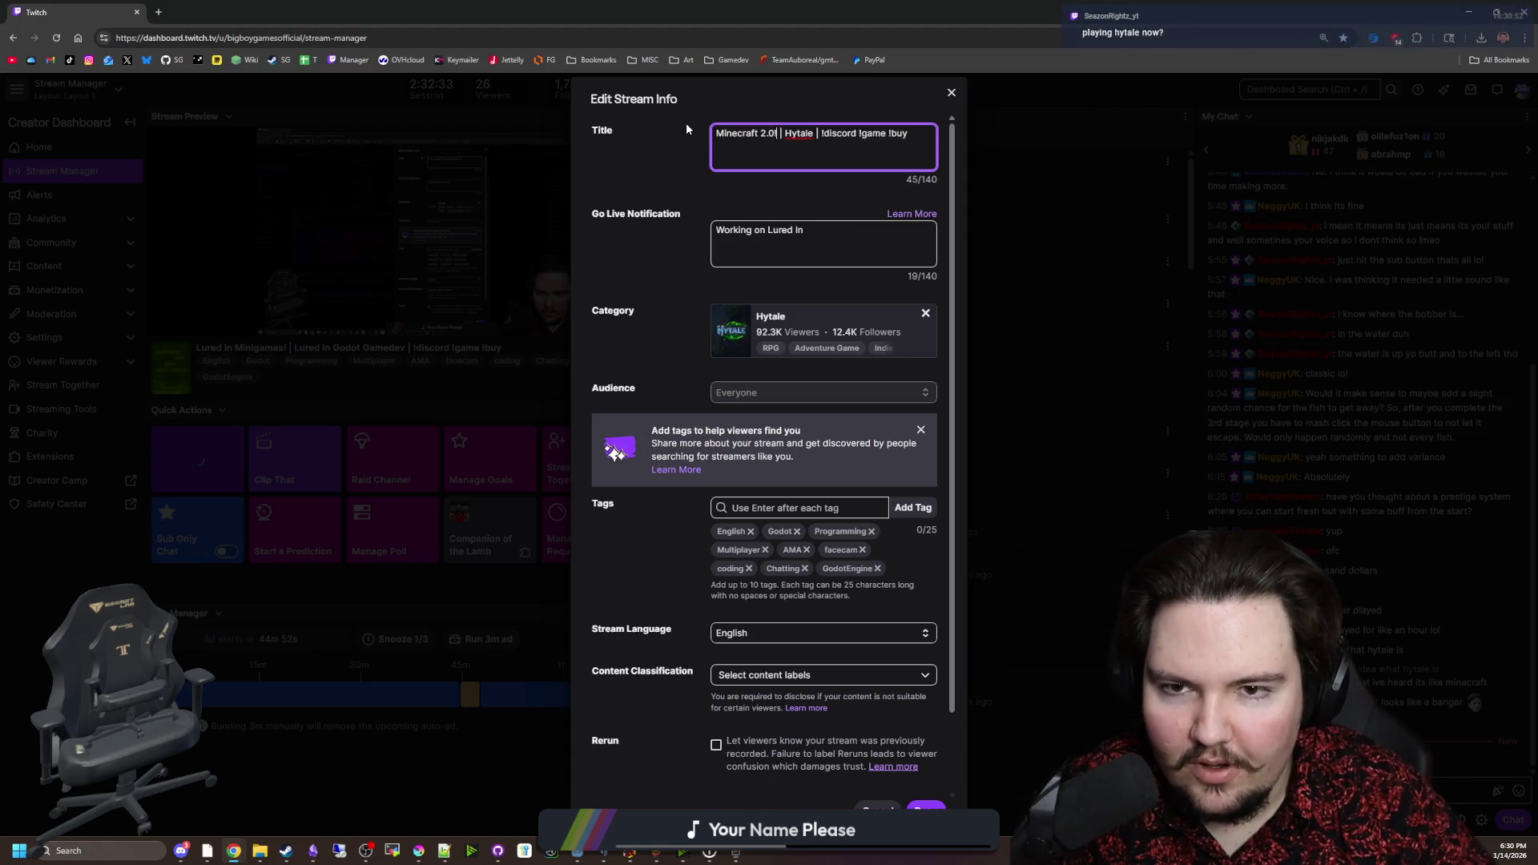
{"action": "left_click", "coordinate": [925, 808]}
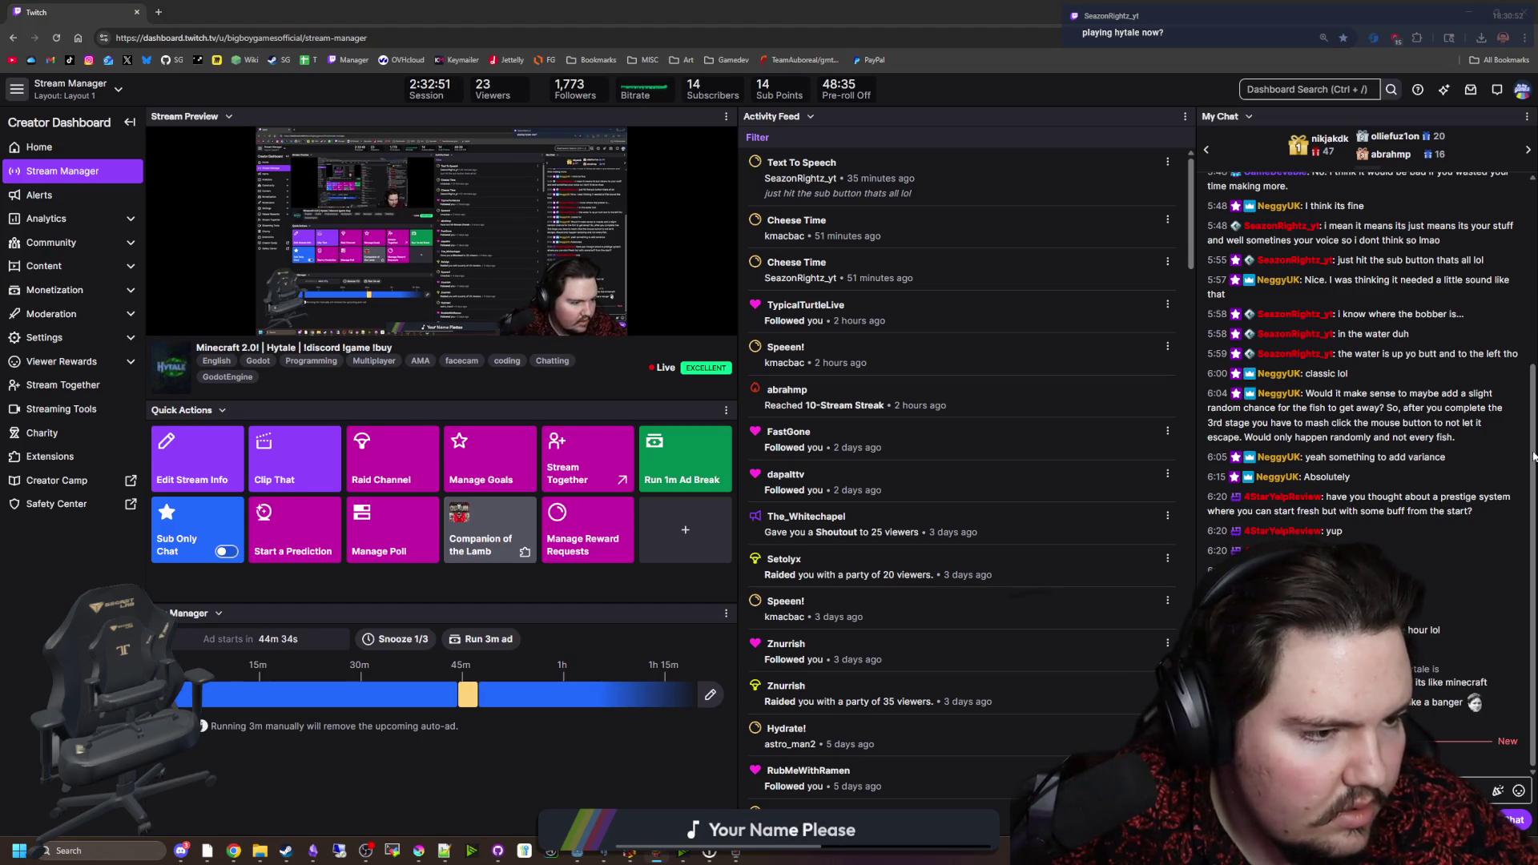
{"action": "key", "text": "alt+Tab"}
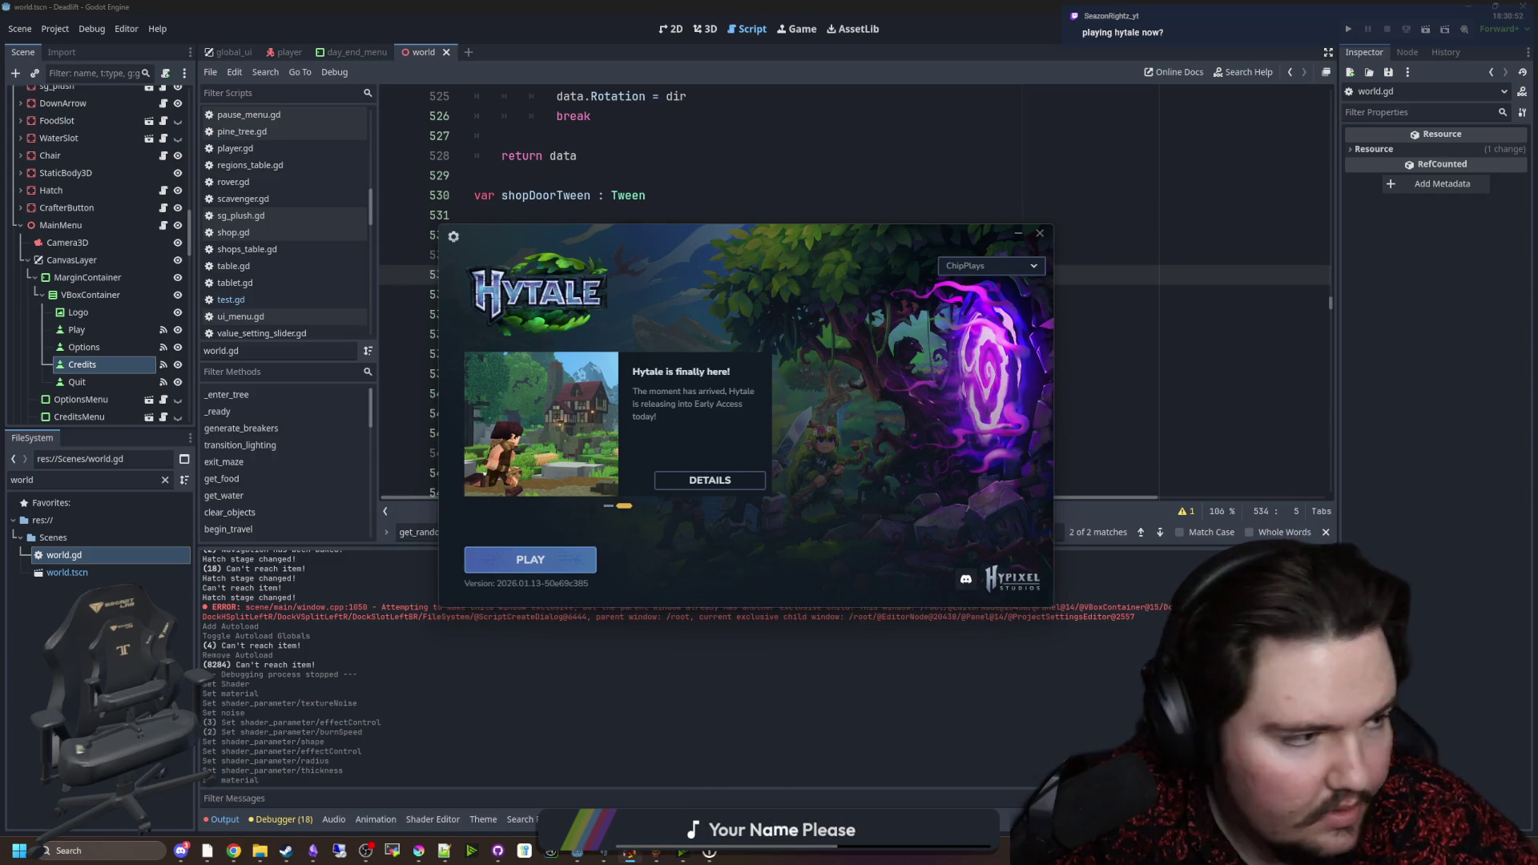
Step: Press PLAY in Hytale Launcher to reach Hytale's main menu with Worlds, Minigames and Servers
{"action": "left_click", "coordinate": [568, 563]}
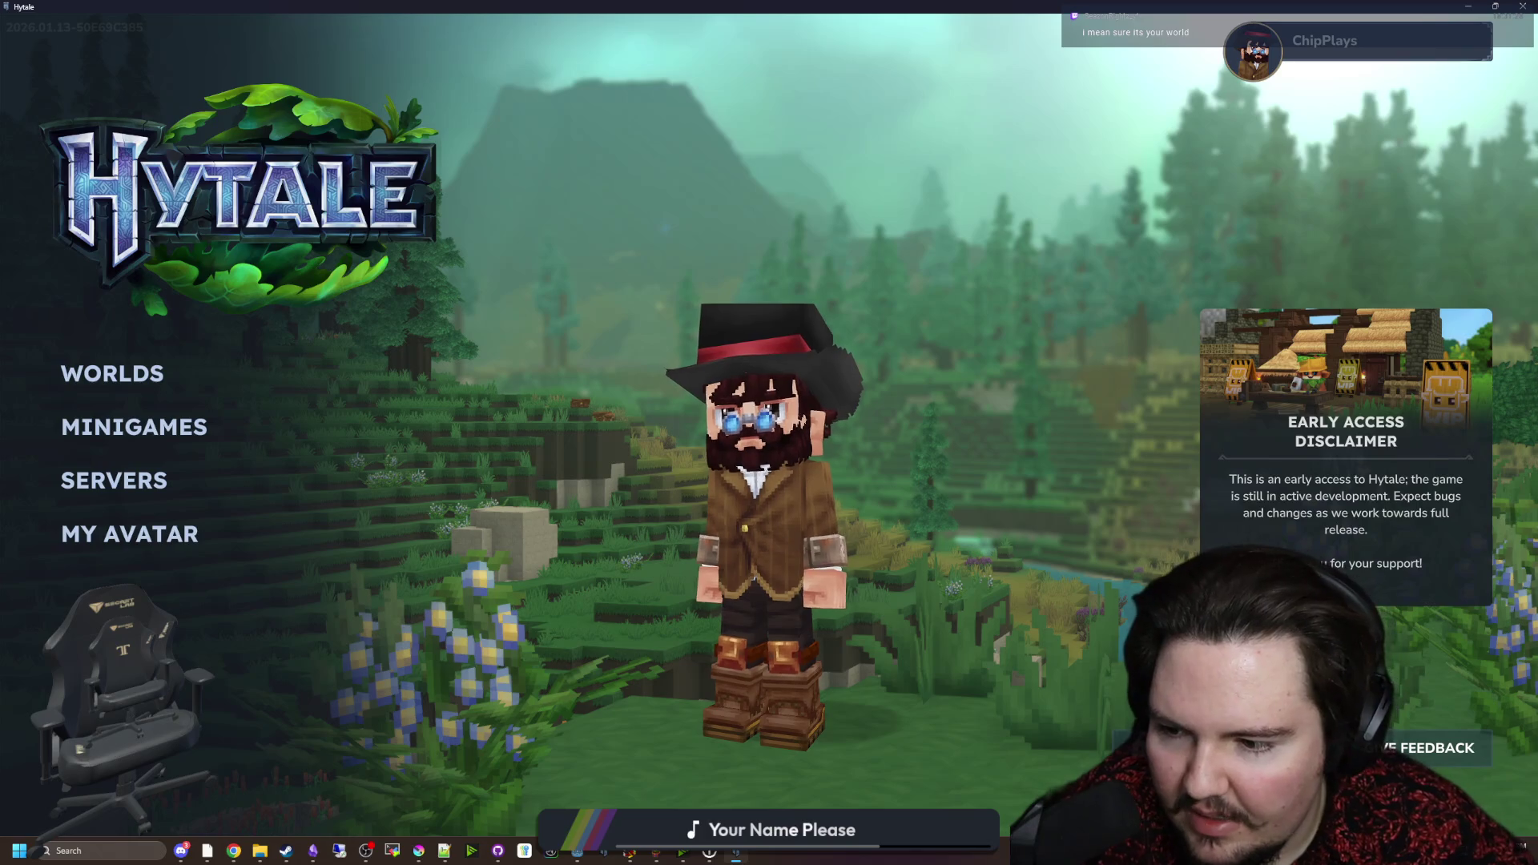
Step: Check Hytale's audio settings, return to the main menu, and nudge the Plant Tycoon window up-right
{"action": "left_click", "coordinate": [213, 584]}
{"action": "left_click", "coordinate": [789, 107]}
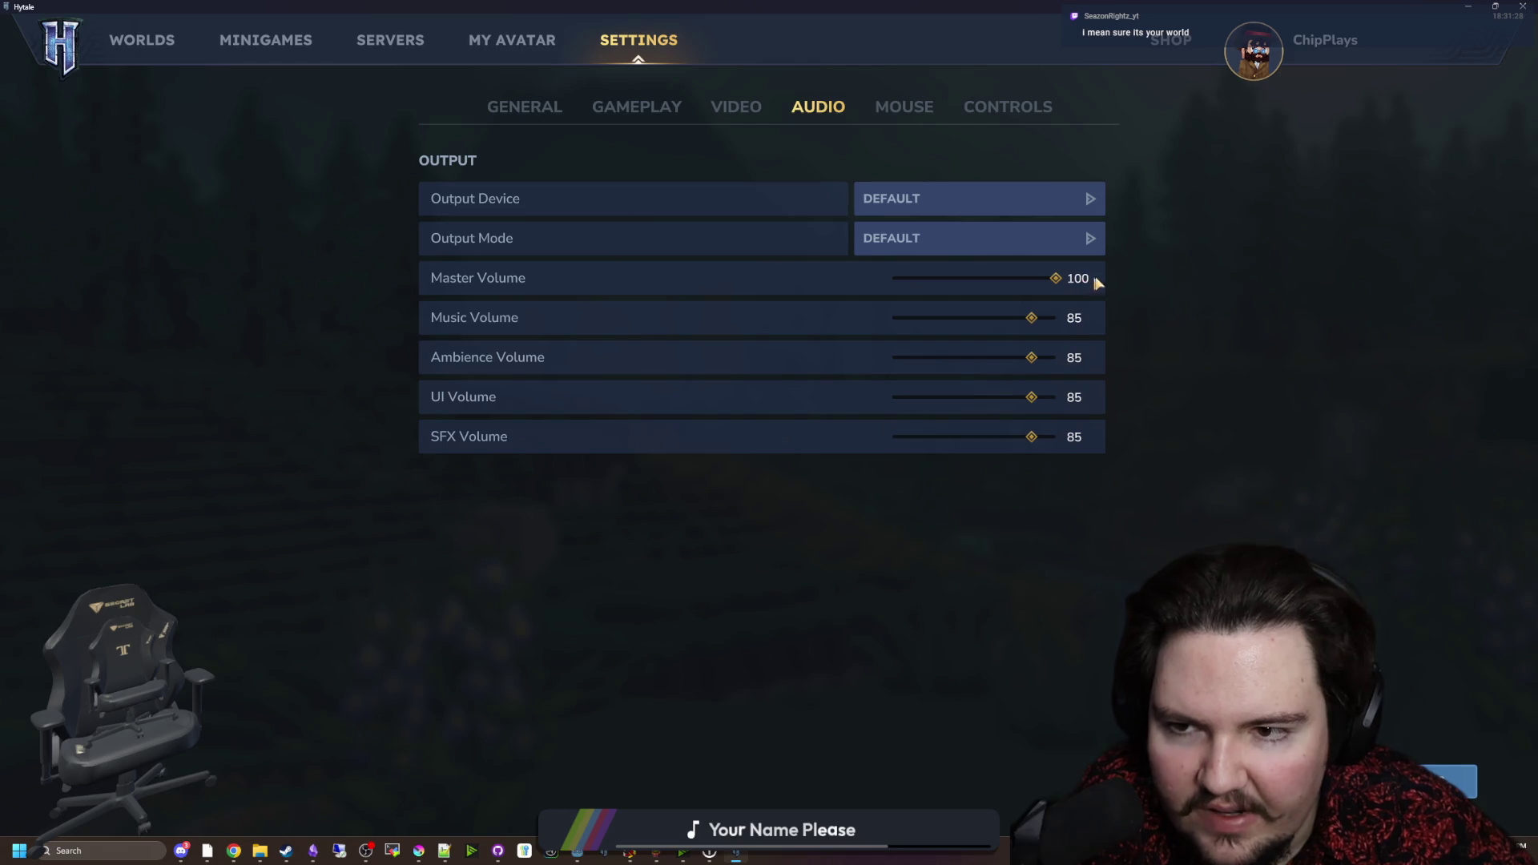
{"action": "key", "text": "Escape"}
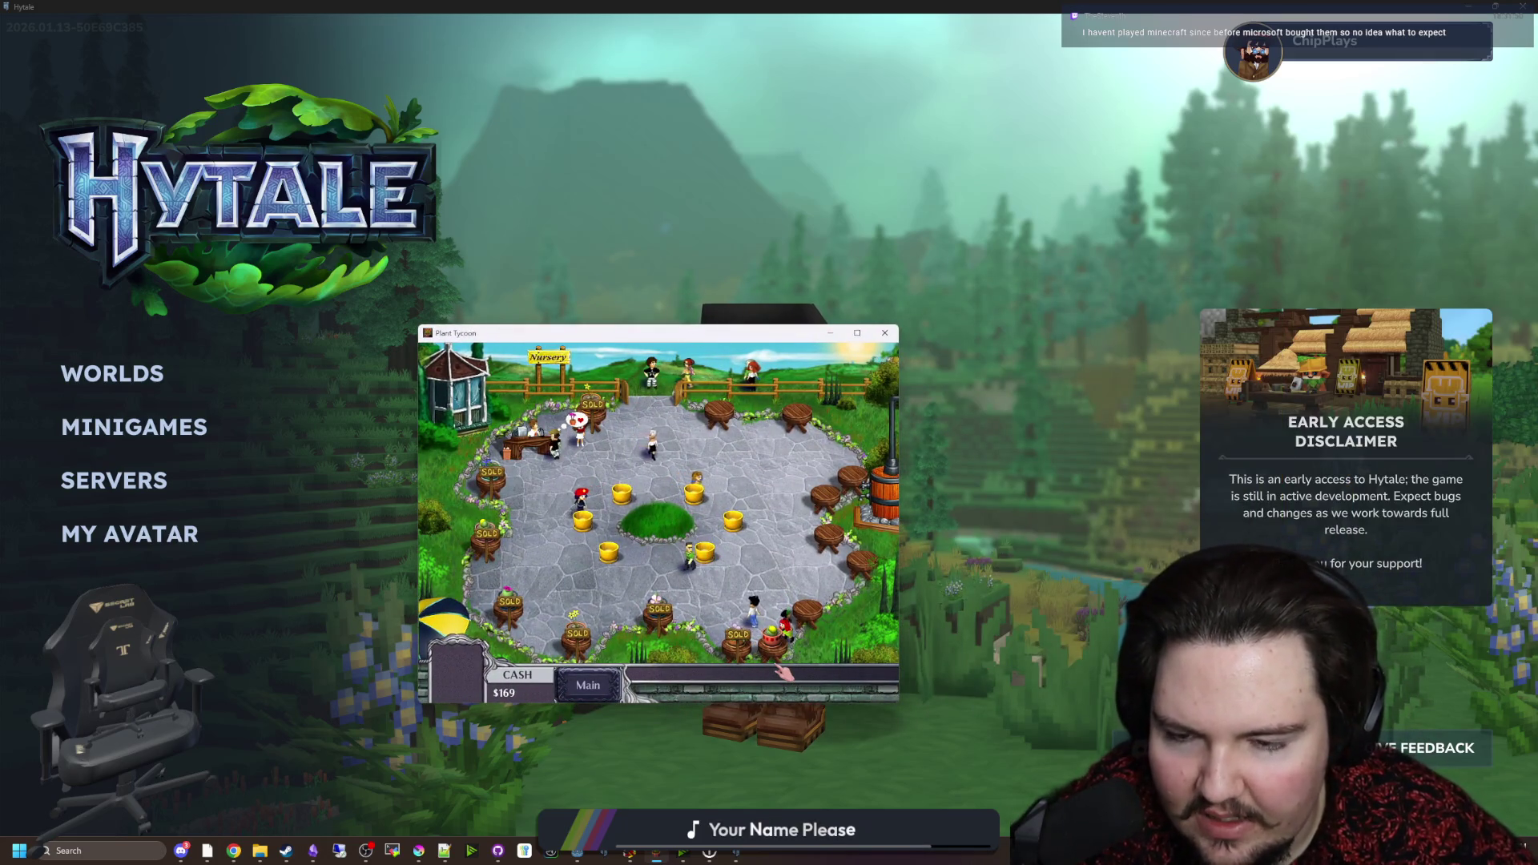
{"action": "left_click_drag", "start_coordinate": [697, 333], "coordinate": [726, 282]}
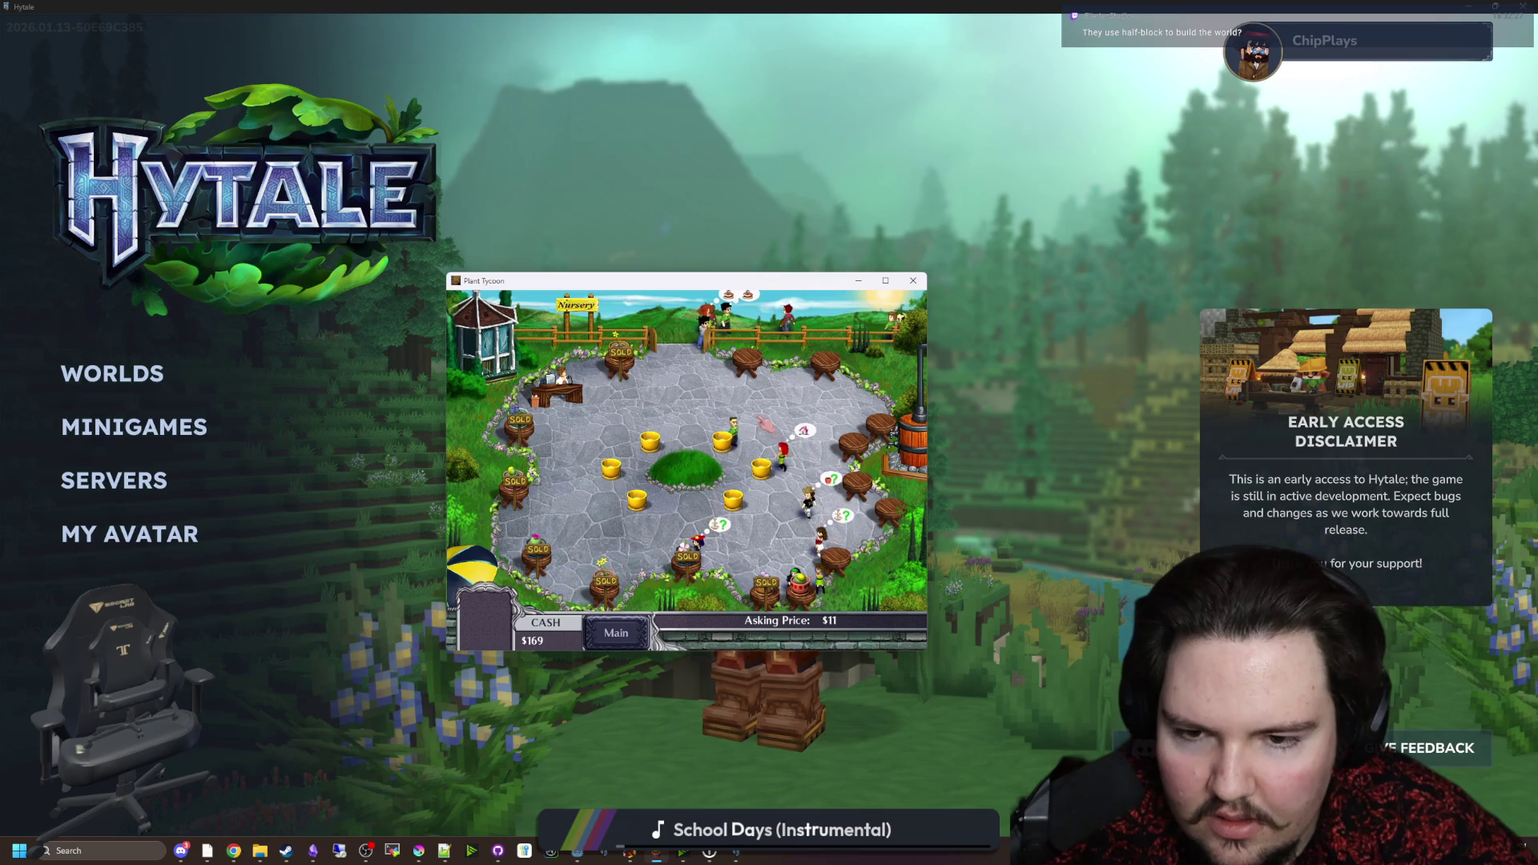
Step: Bring Hytale forward and look at its audio settings before returning to the main menu
{"action": "left_click", "coordinate": [240, 673]}
{"action": "key", "text": "Escape"}
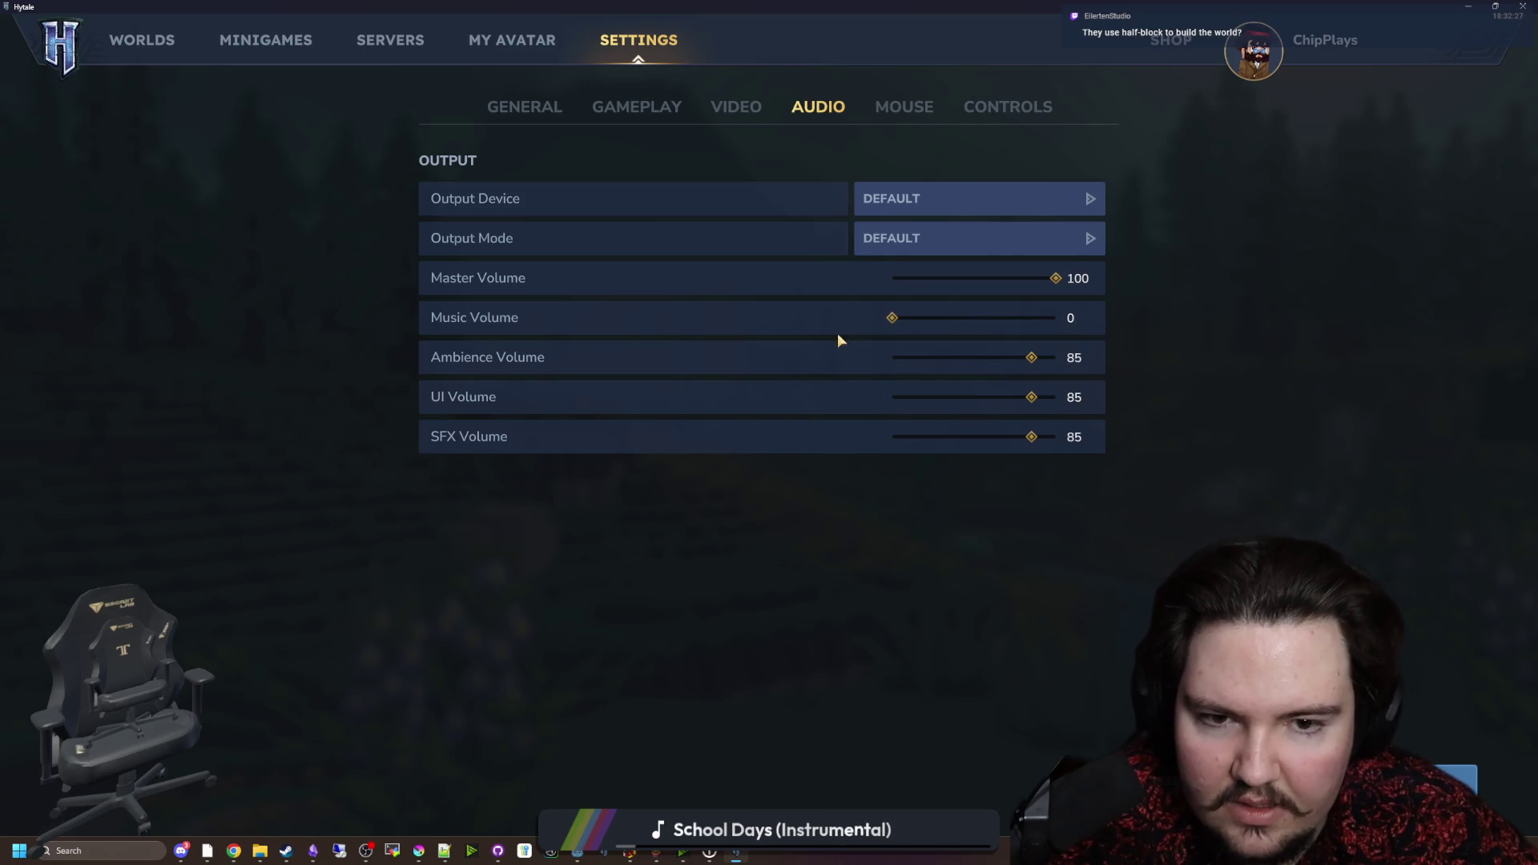
{"action": "key", "text": "Escape"}
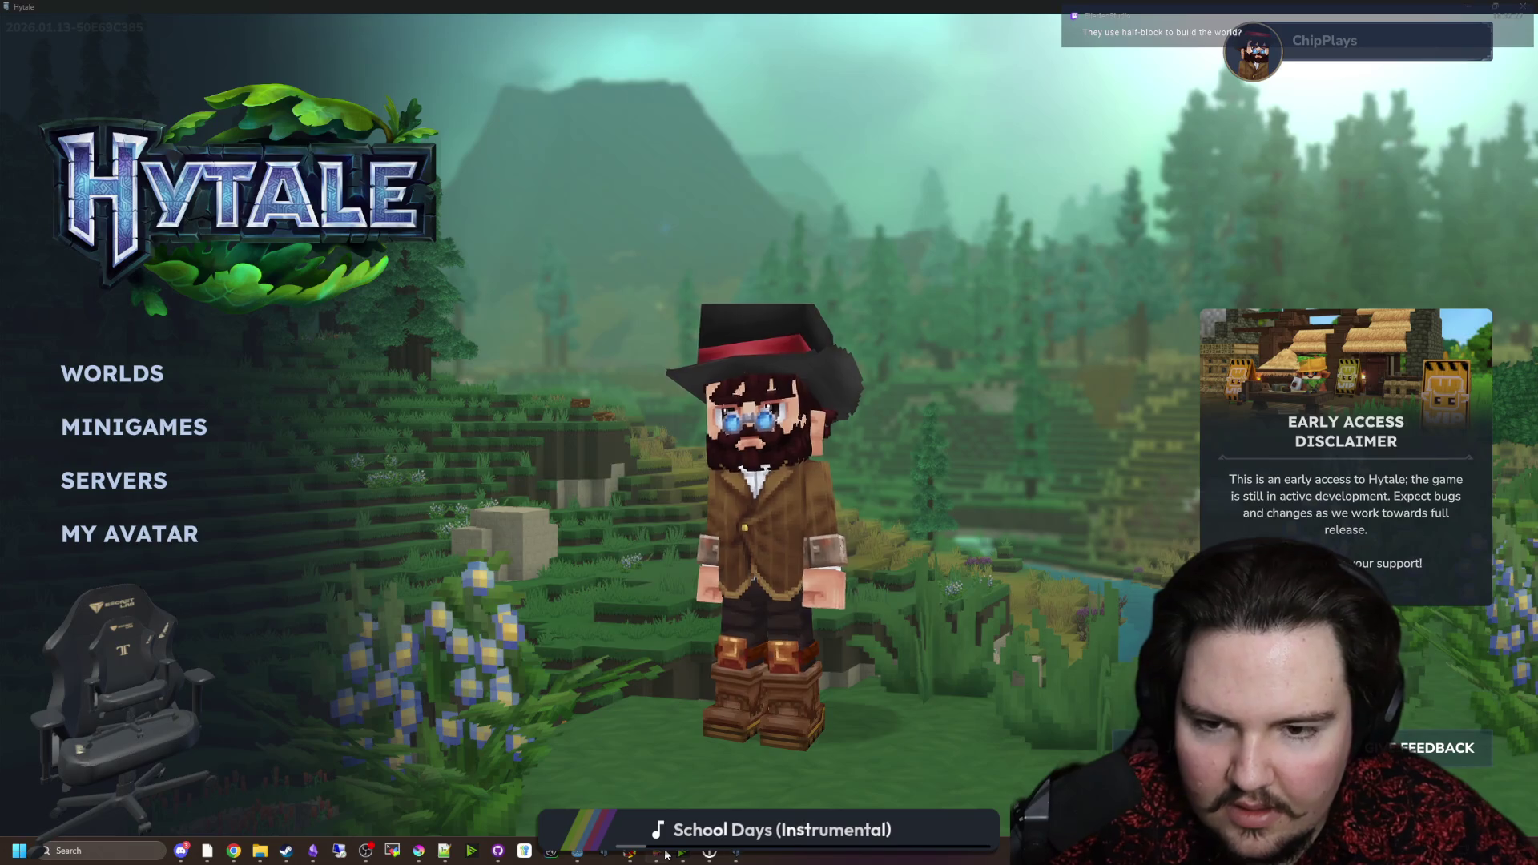
Step: Move the Plant Tycoon window to the left-centre of the screen and switch to the greenhouse shelves
{"action": "key", "text": "alt+Tab"}
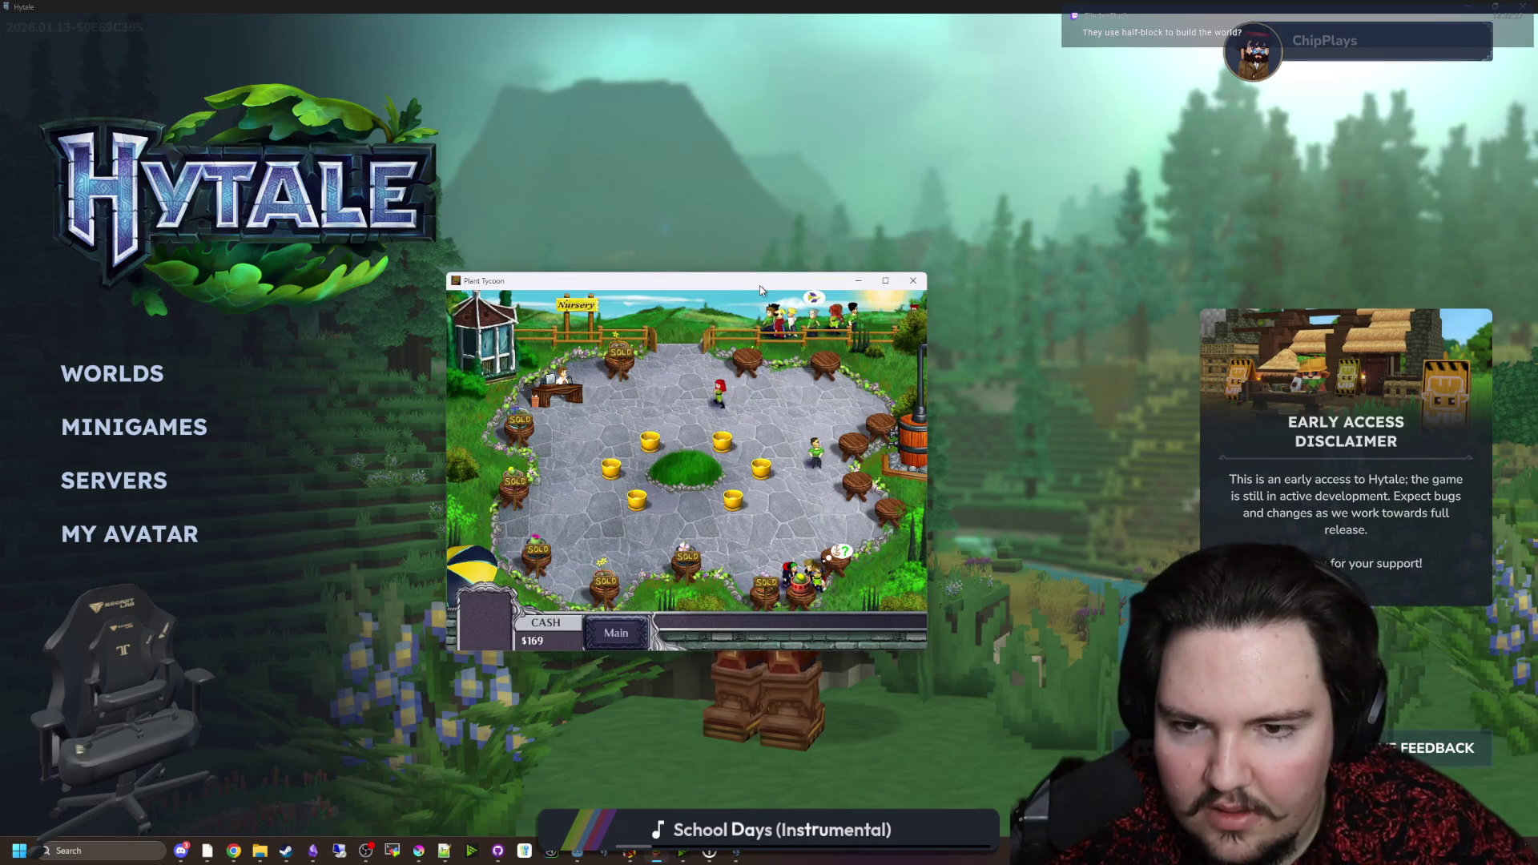
{"action": "mouse_move", "coordinate": [760, 285]}
{"action": "left_mouse_down"}
{"action": "mouse_move", "coordinate": [559, 463]}
{"action": "mouse_move", "coordinate": [477, 353]}
{"action": "mouse_move", "coordinate": [459, 295]}
{"action": "mouse_move", "coordinate": [725, 312]}
{"action": "left_mouse_up"}
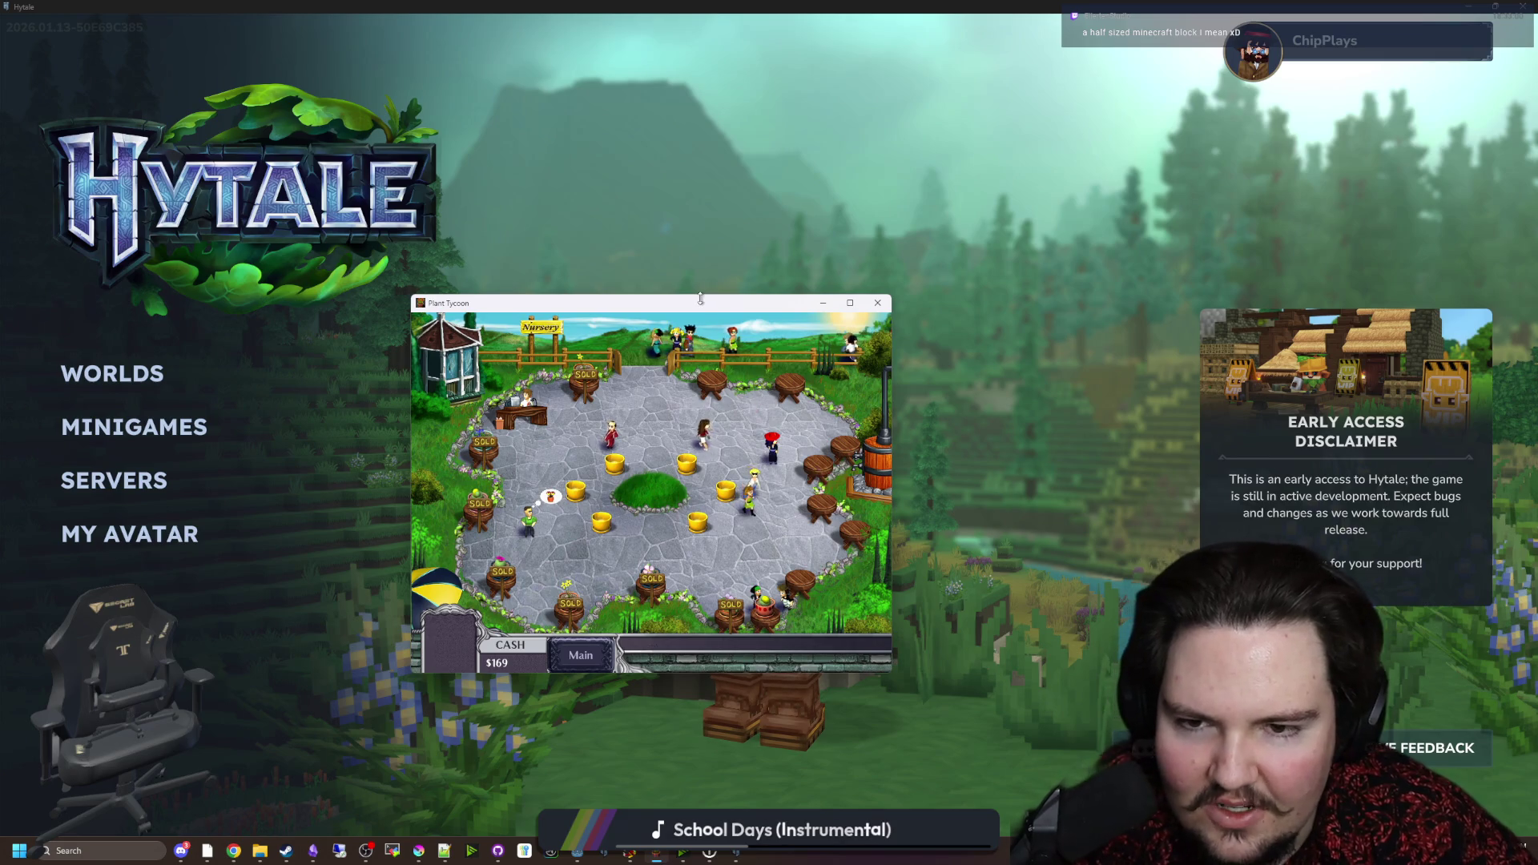
{"action": "key", "text": "alt+Tab"}
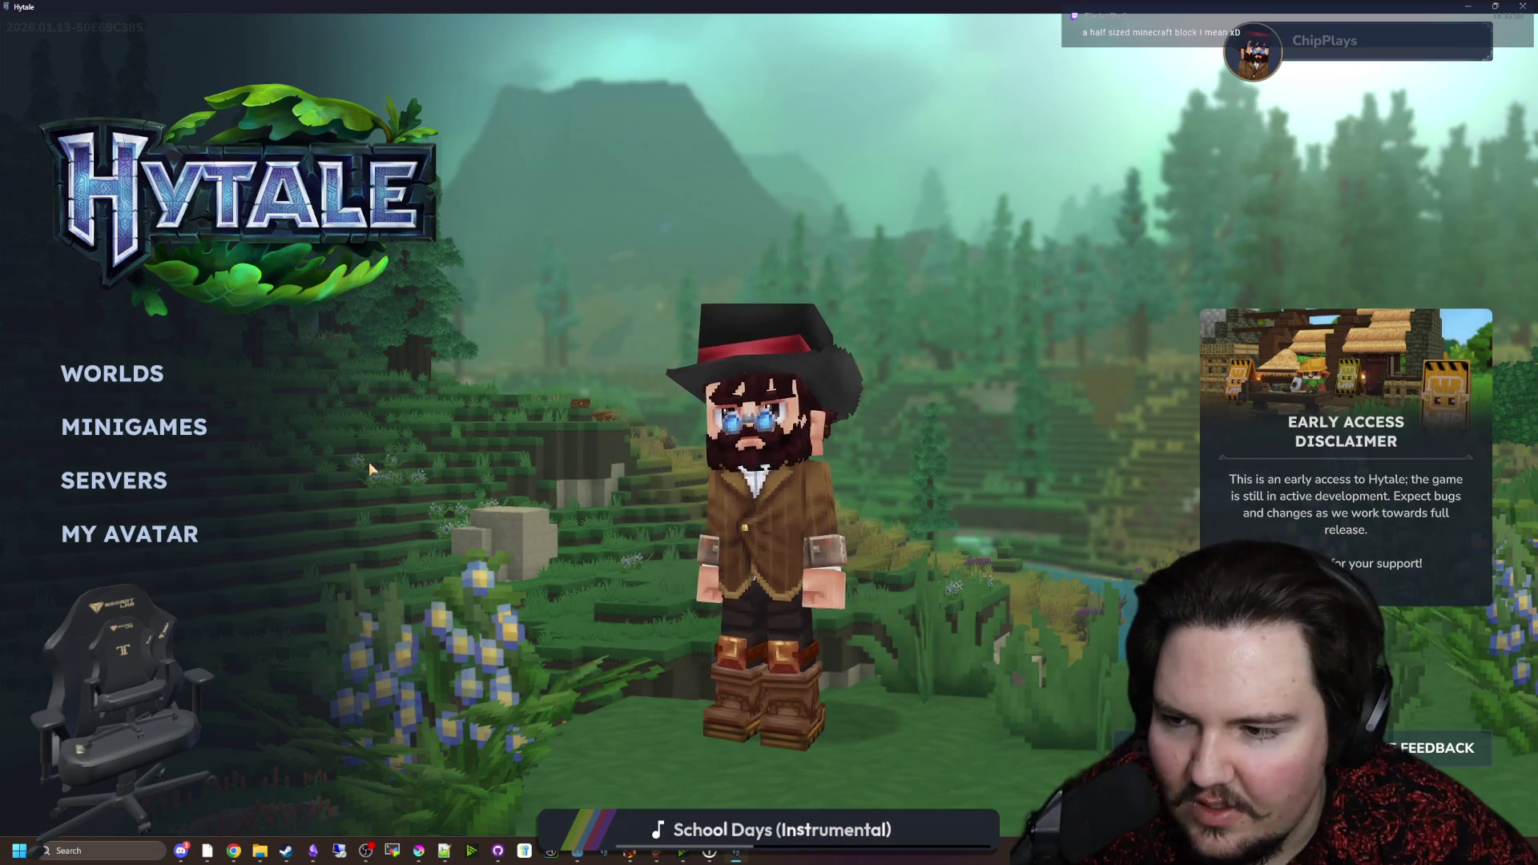
{"action": "key", "text": "alt+Tab"}
{"action": "left_click_drag", "start_coordinate": [1004, 331], "coordinate": [559, 288]}
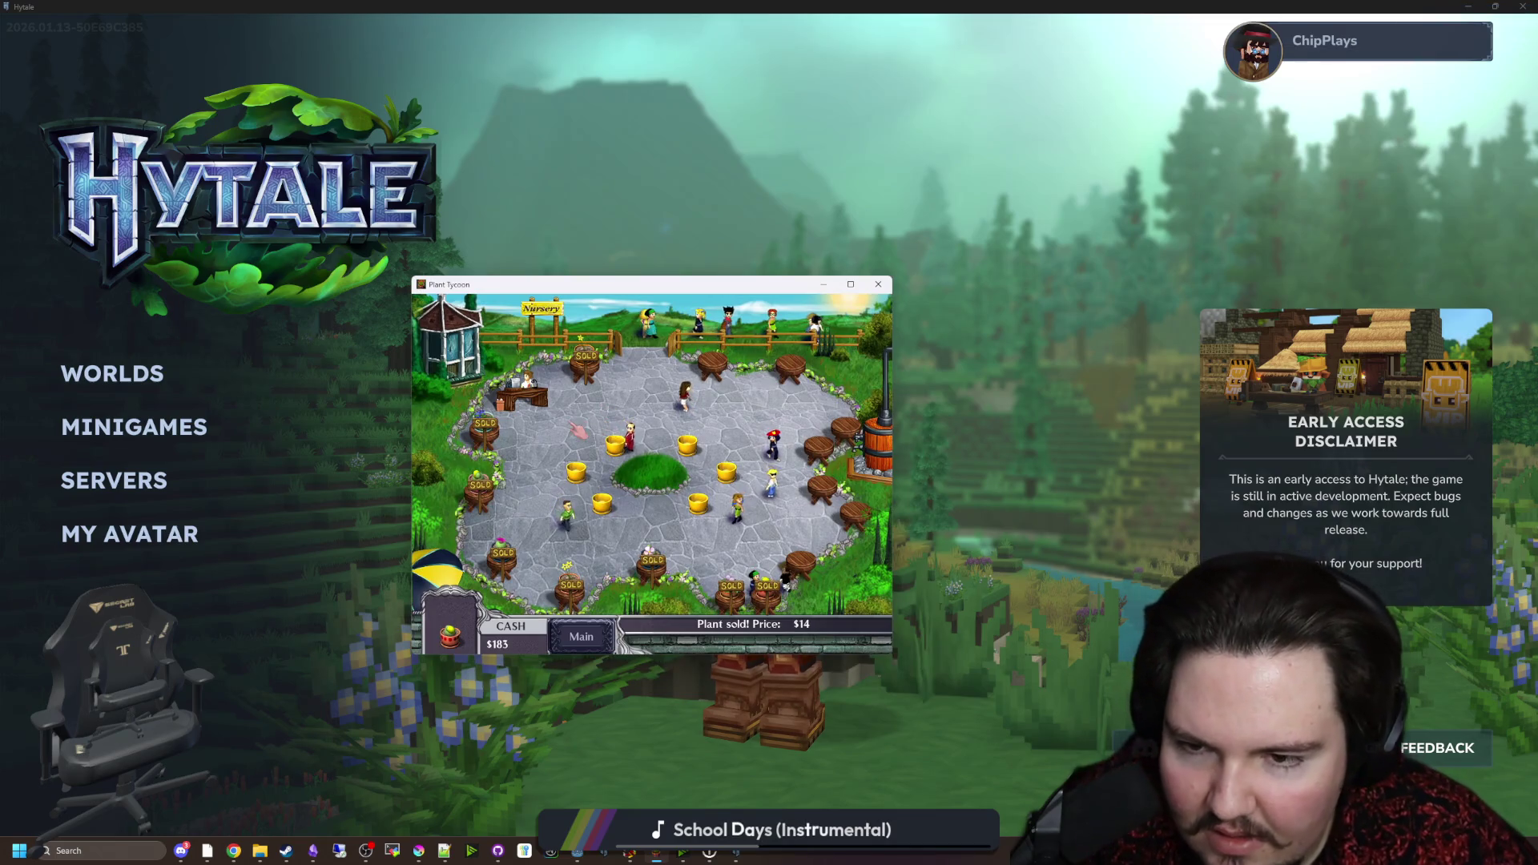
{"action": "left_click", "coordinate": [582, 636]}
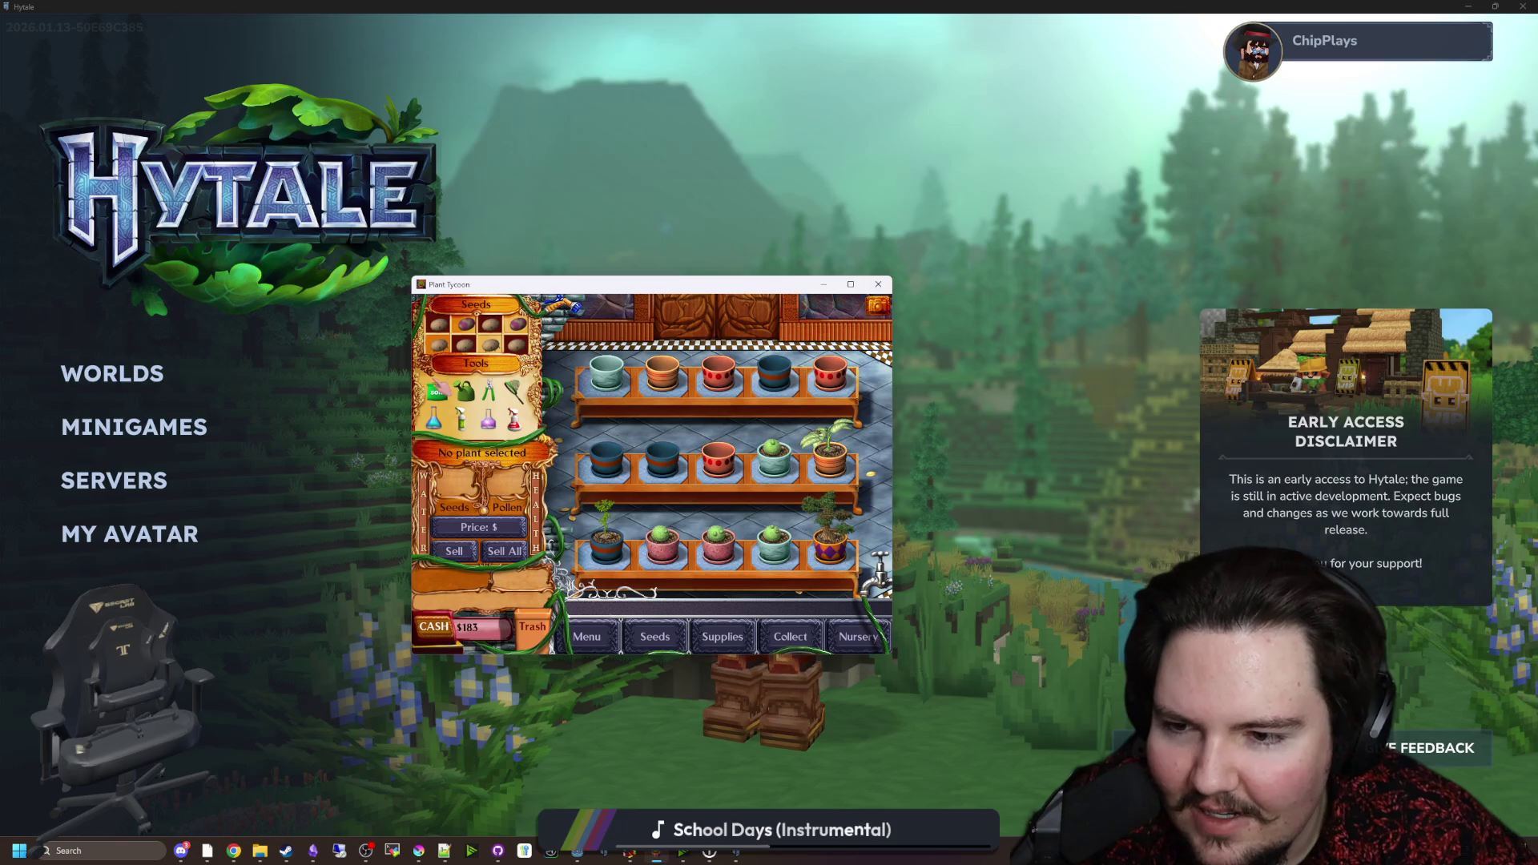
Step: Water the top-row pots and fill the first and third middle-row pots with soil
{"action": "mouse_move", "coordinate": [621, 368]}
{"action": "left_mouse_down"}
{"action": "mouse_move", "coordinate": [830, 367]}
{"action": "mouse_move", "coordinate": [653, 468]}
{"action": "left_mouse_up"}
{"action": "left_click", "coordinate": [718, 461]}
{"action": "left_click", "coordinate": [606, 461]}
{"action": "left_click", "coordinate": [437, 391]}
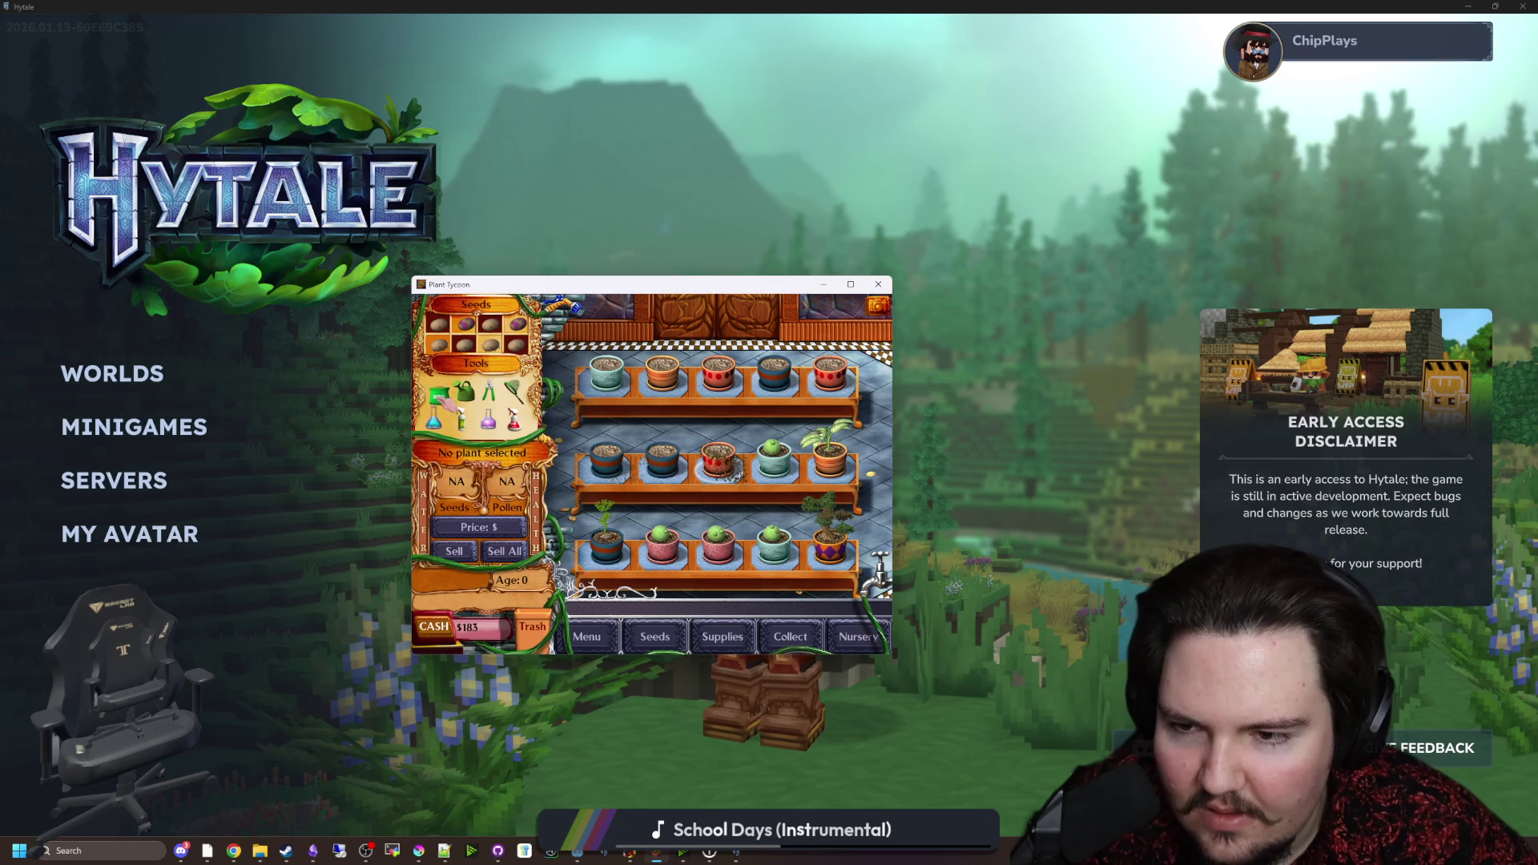
Step: Water the second top-row pot and all three middle-row pots, then maximize the game window
{"action": "left_click", "coordinate": [463, 392]}
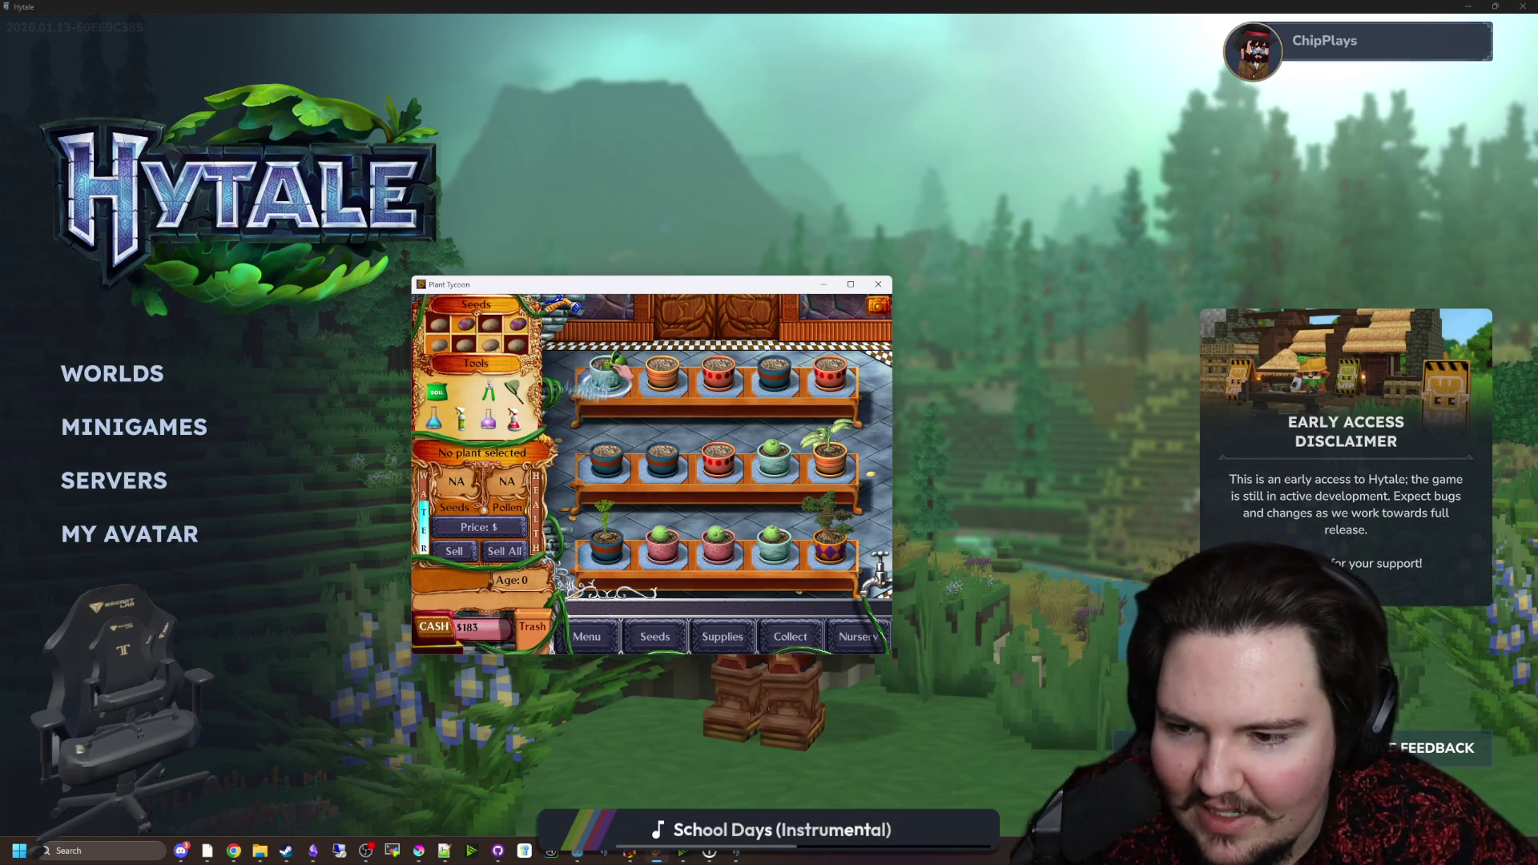
{"action": "left_click", "coordinate": [665, 368]}
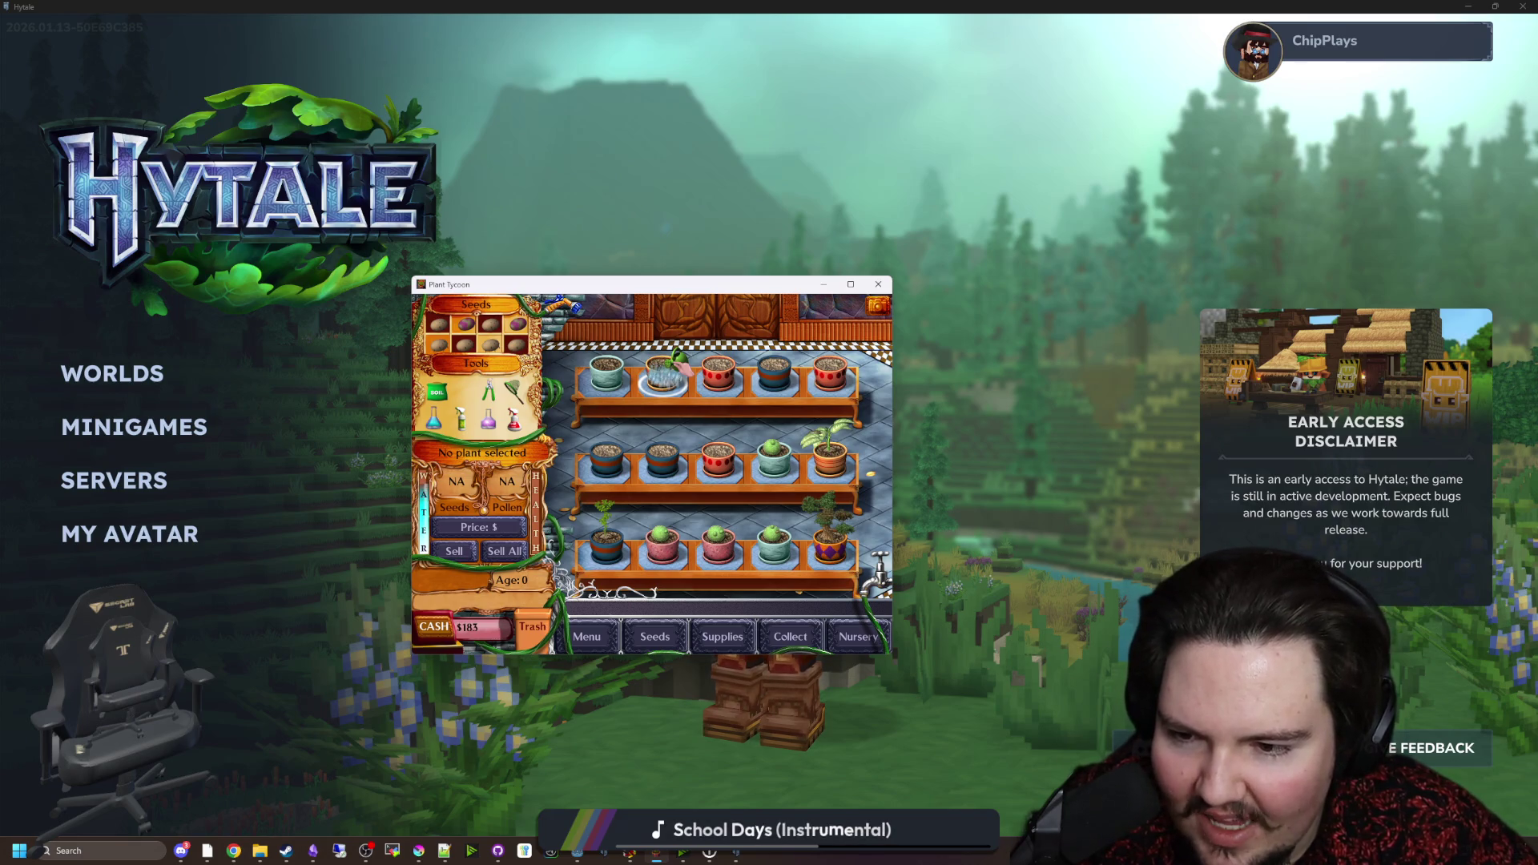
{"action": "left_click", "coordinate": [719, 458]}
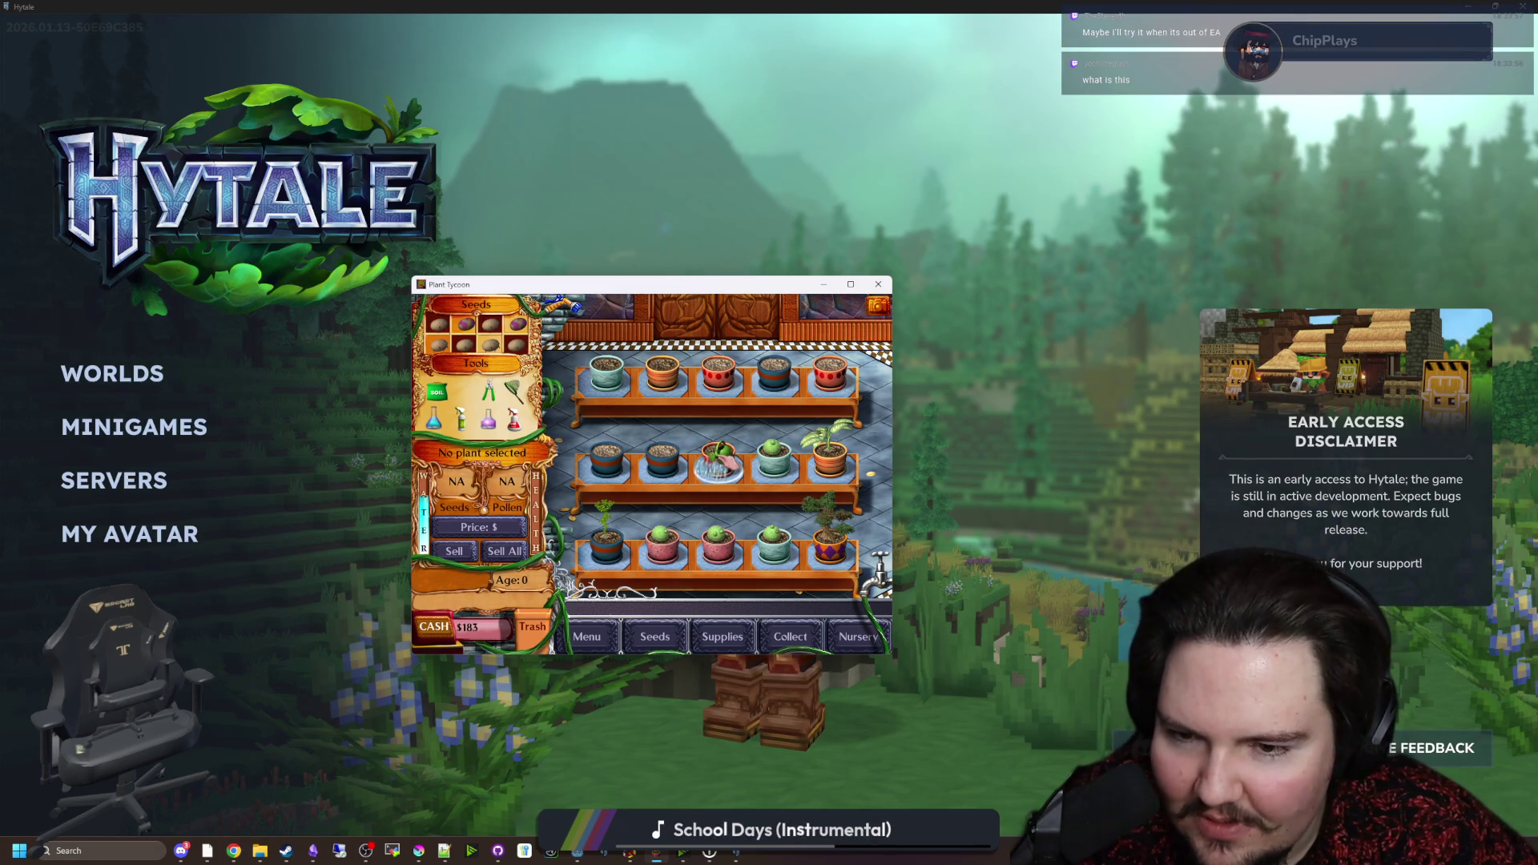
{"action": "left_click", "coordinate": [673, 459]}
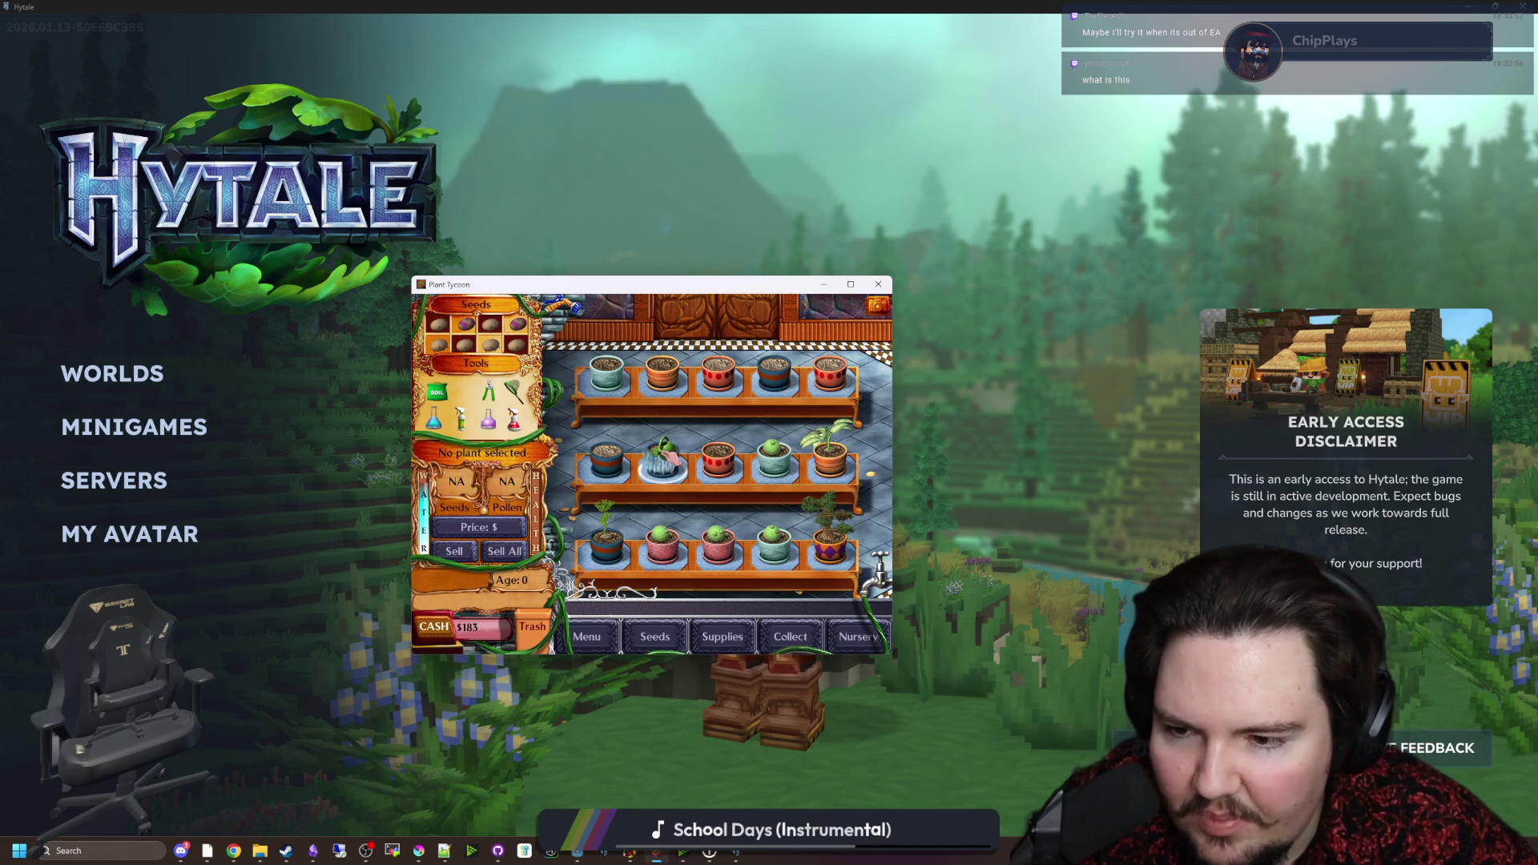
{"action": "left_click", "coordinate": [623, 458]}
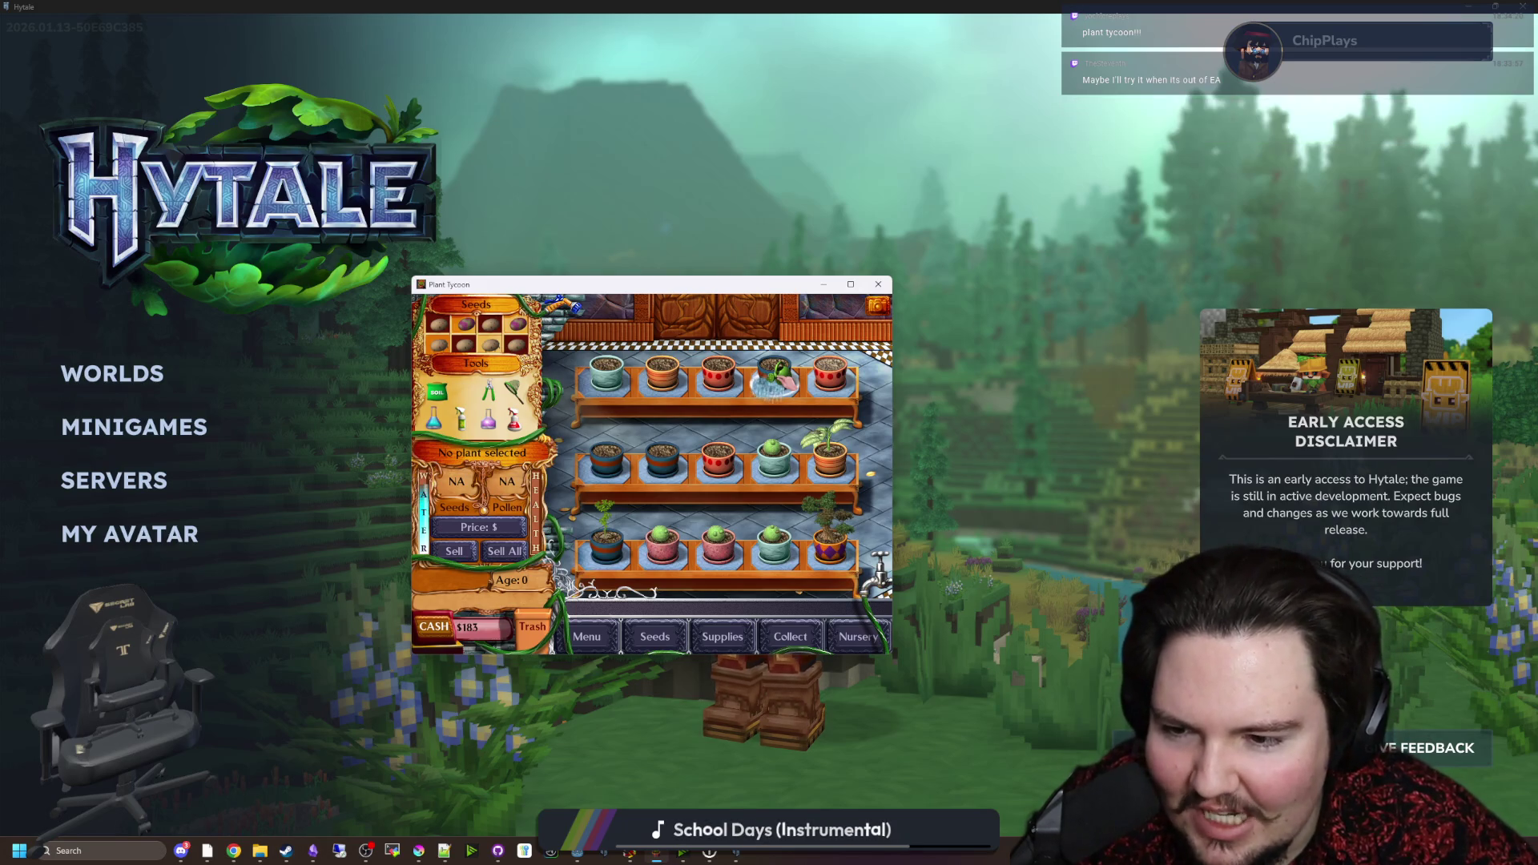
{"action": "left_click", "coordinate": [849, 285]}
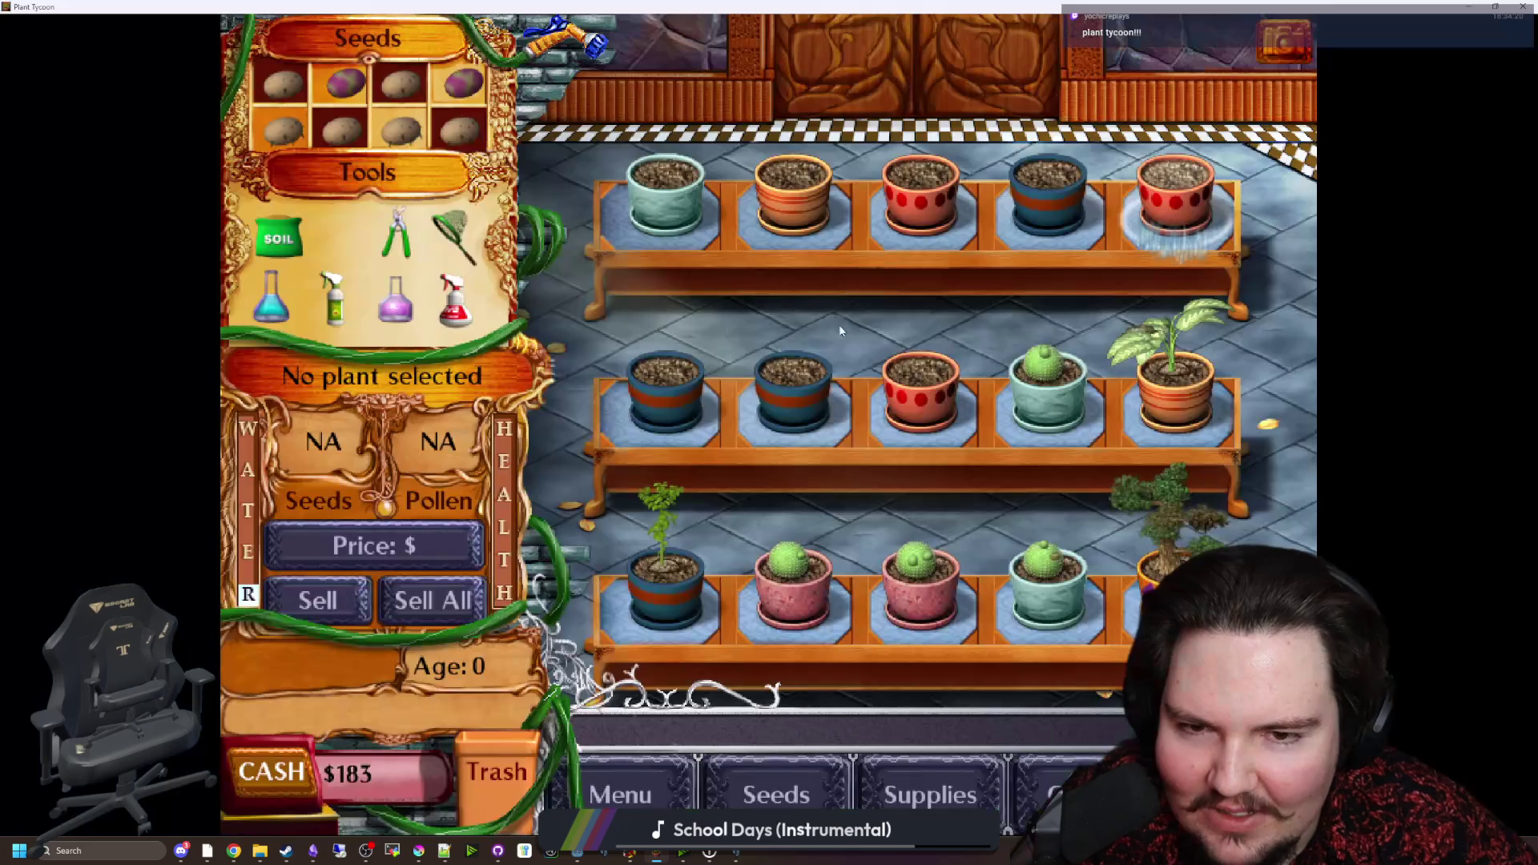
Step: Water the top-right pot until its water level rises, then put the watering can away
{"action": "left_click", "coordinate": [1186, 204]}
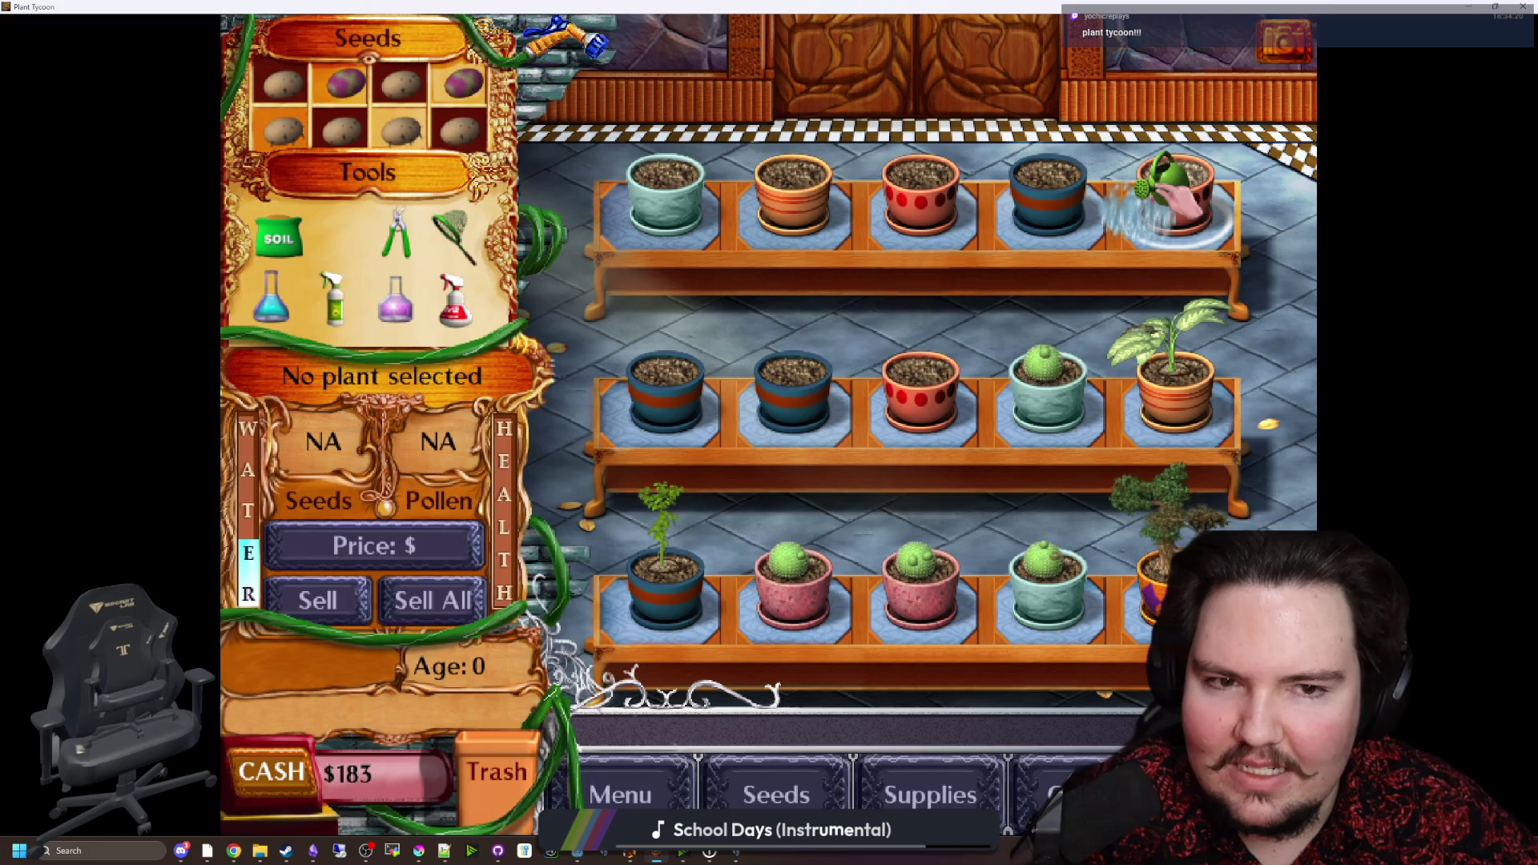
{"action": "left_click_drag", "start_coordinate": [1186, 204], "coordinate": [1186, 205]}
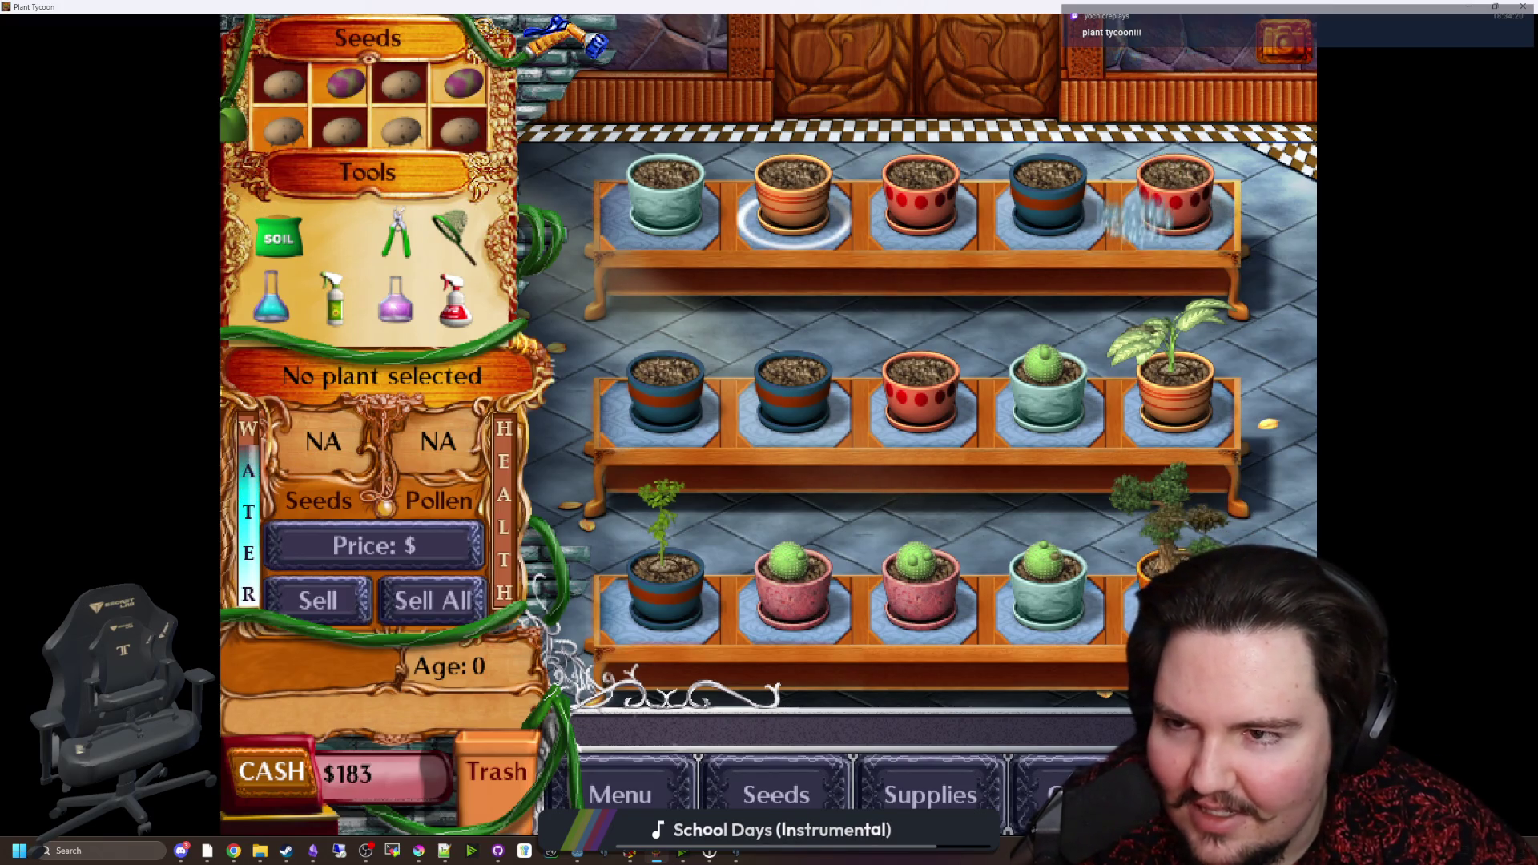
{"action": "left_click", "coordinate": [361, 240]}
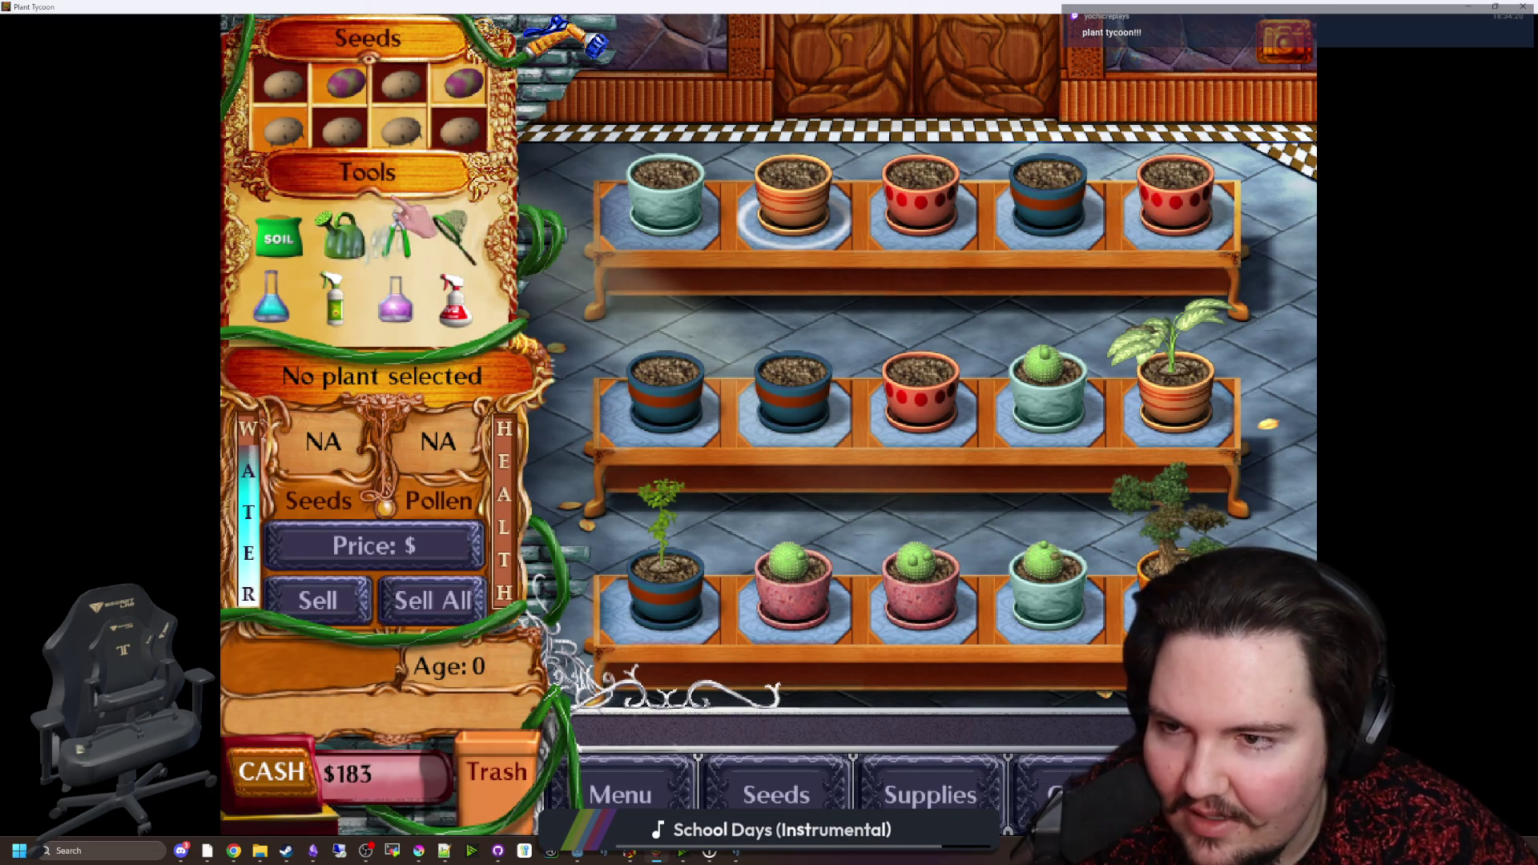
Step: Plant seeds from the tray in the top-left and second top-shelf pots, then open Seed Storage
{"action": "left_click", "coordinate": [403, 129]}
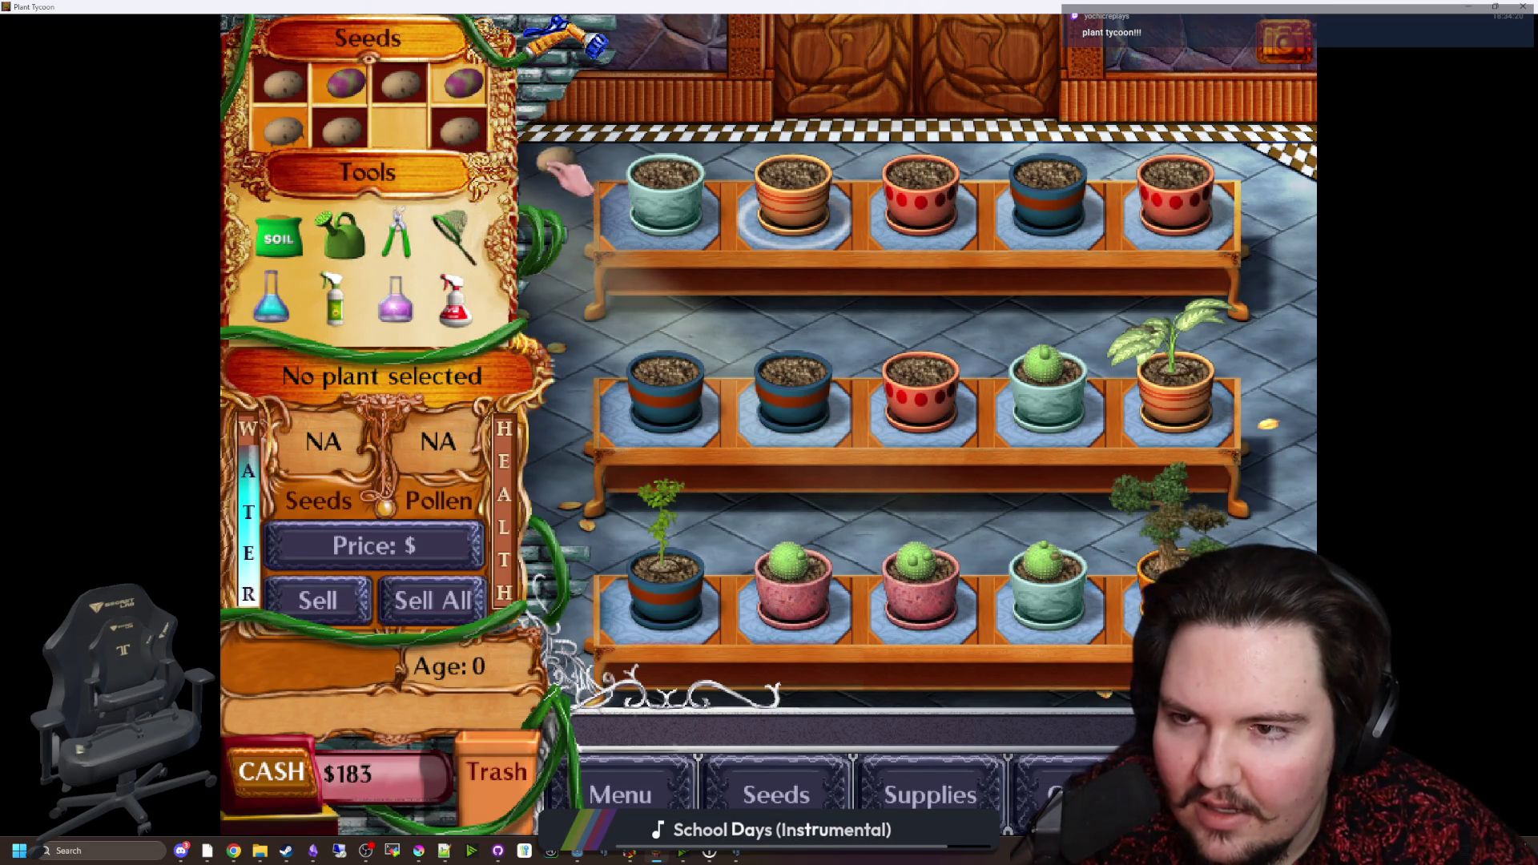
{"action": "left_click", "coordinate": [666, 191]}
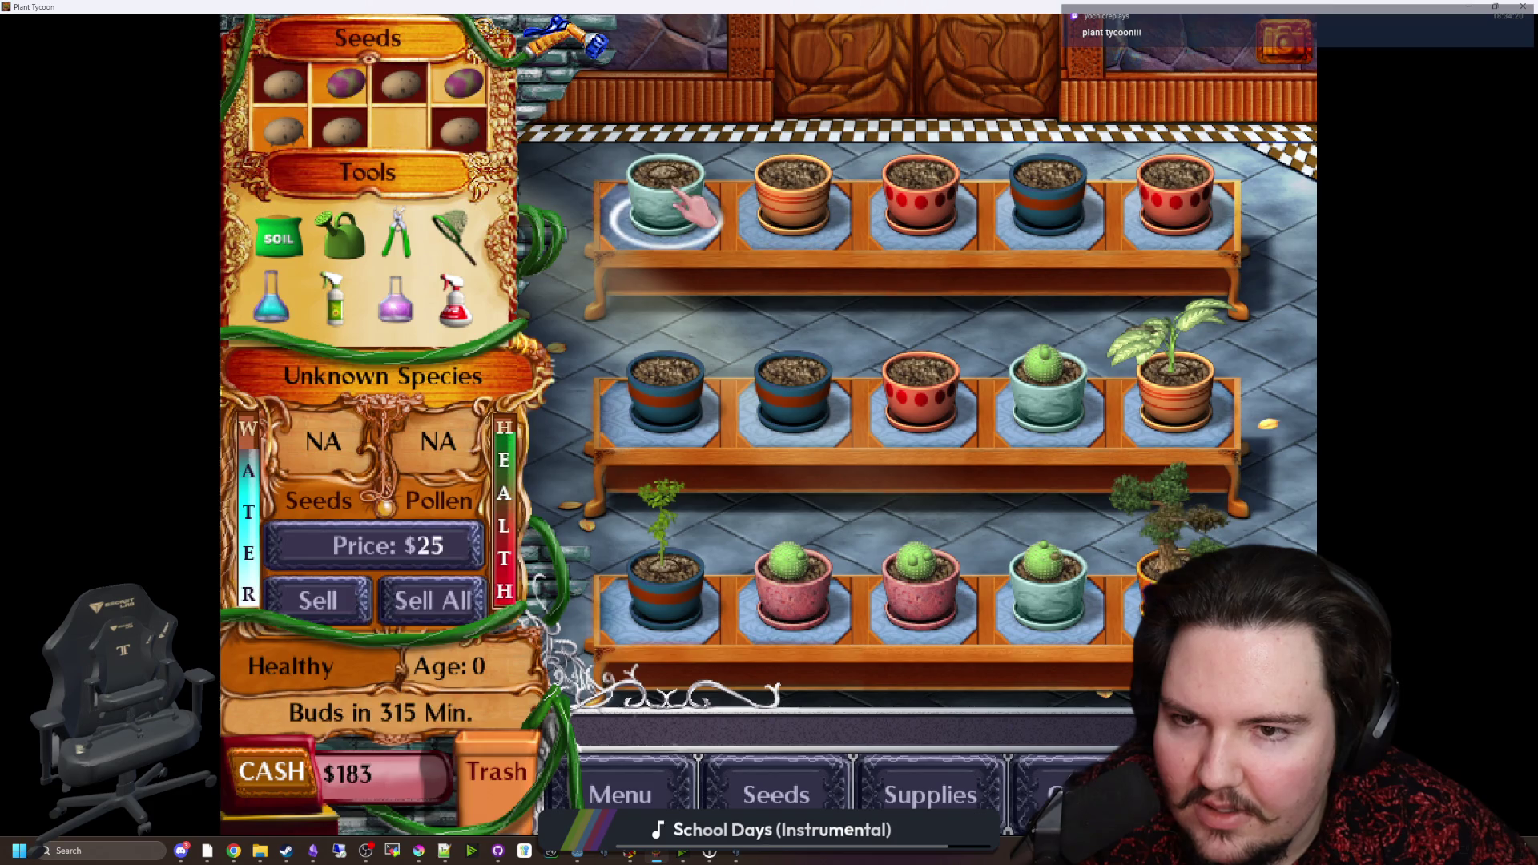
{"action": "left_click", "coordinate": [781, 192]}
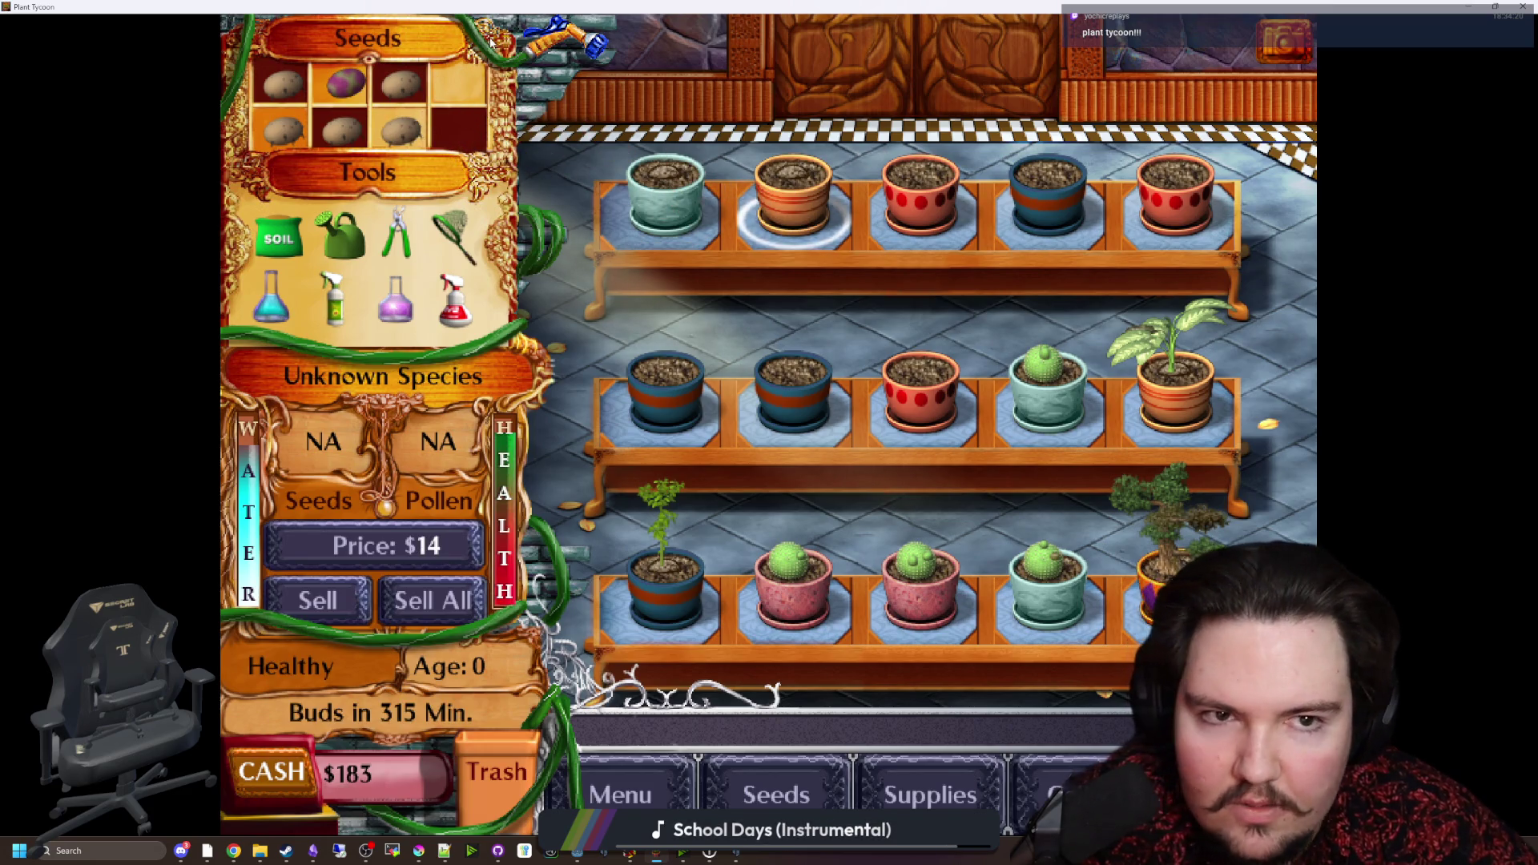
{"action": "left_click", "coordinate": [730, 792]}
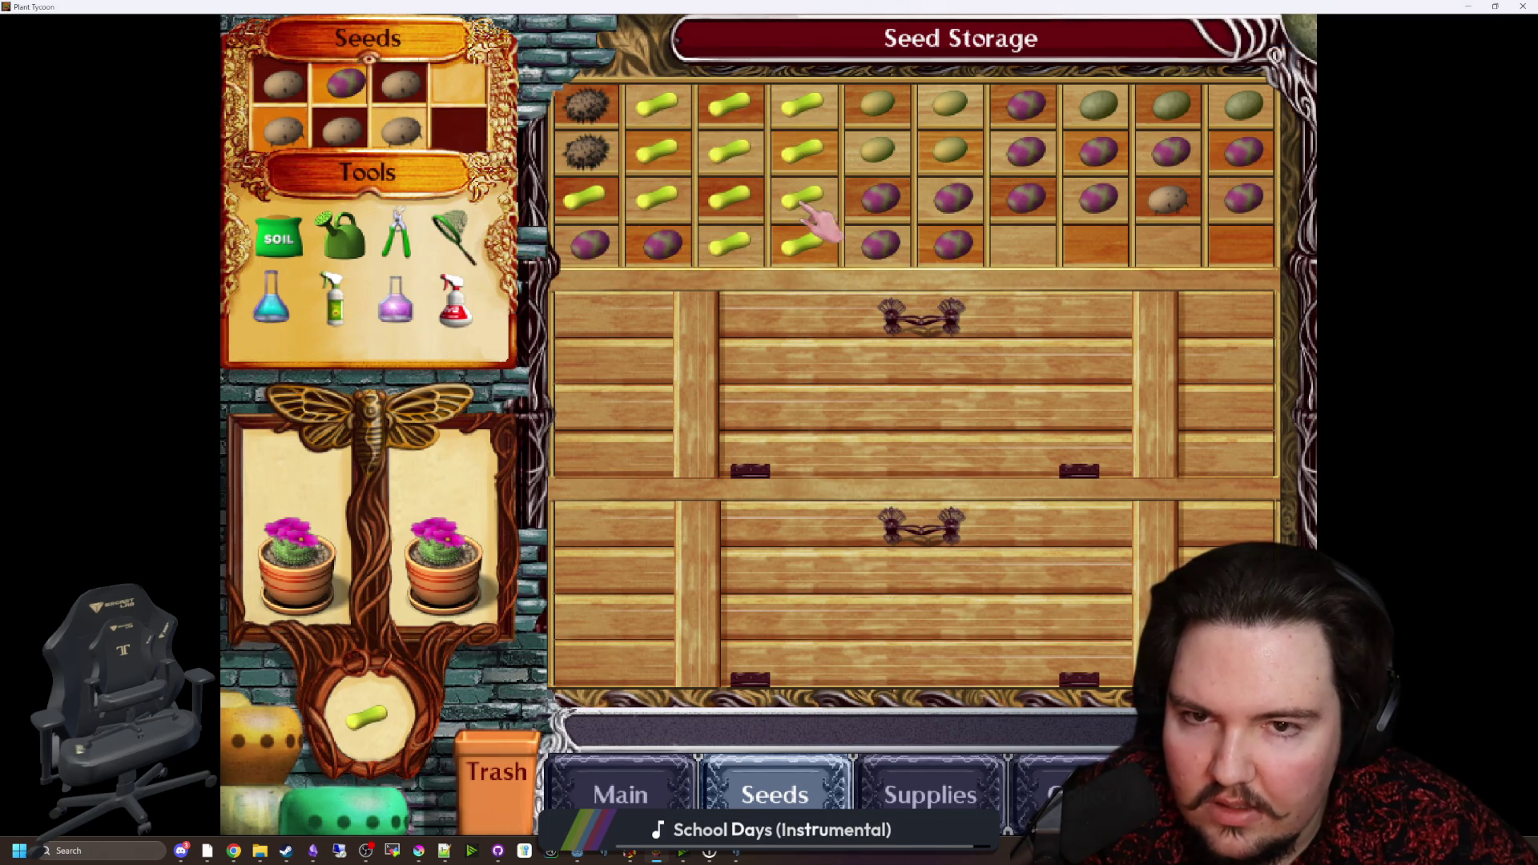
Step: Restock the seed tray with two green seeds and a spiky seed, returning brown seeds to storage
{"action": "mouse_move", "coordinate": [878, 150]}
{"action": "left_mouse_down"}
{"action": "mouse_move", "coordinate": [777, 173]}
{"action": "mouse_move", "coordinate": [461, 128]}
{"action": "left_mouse_up"}
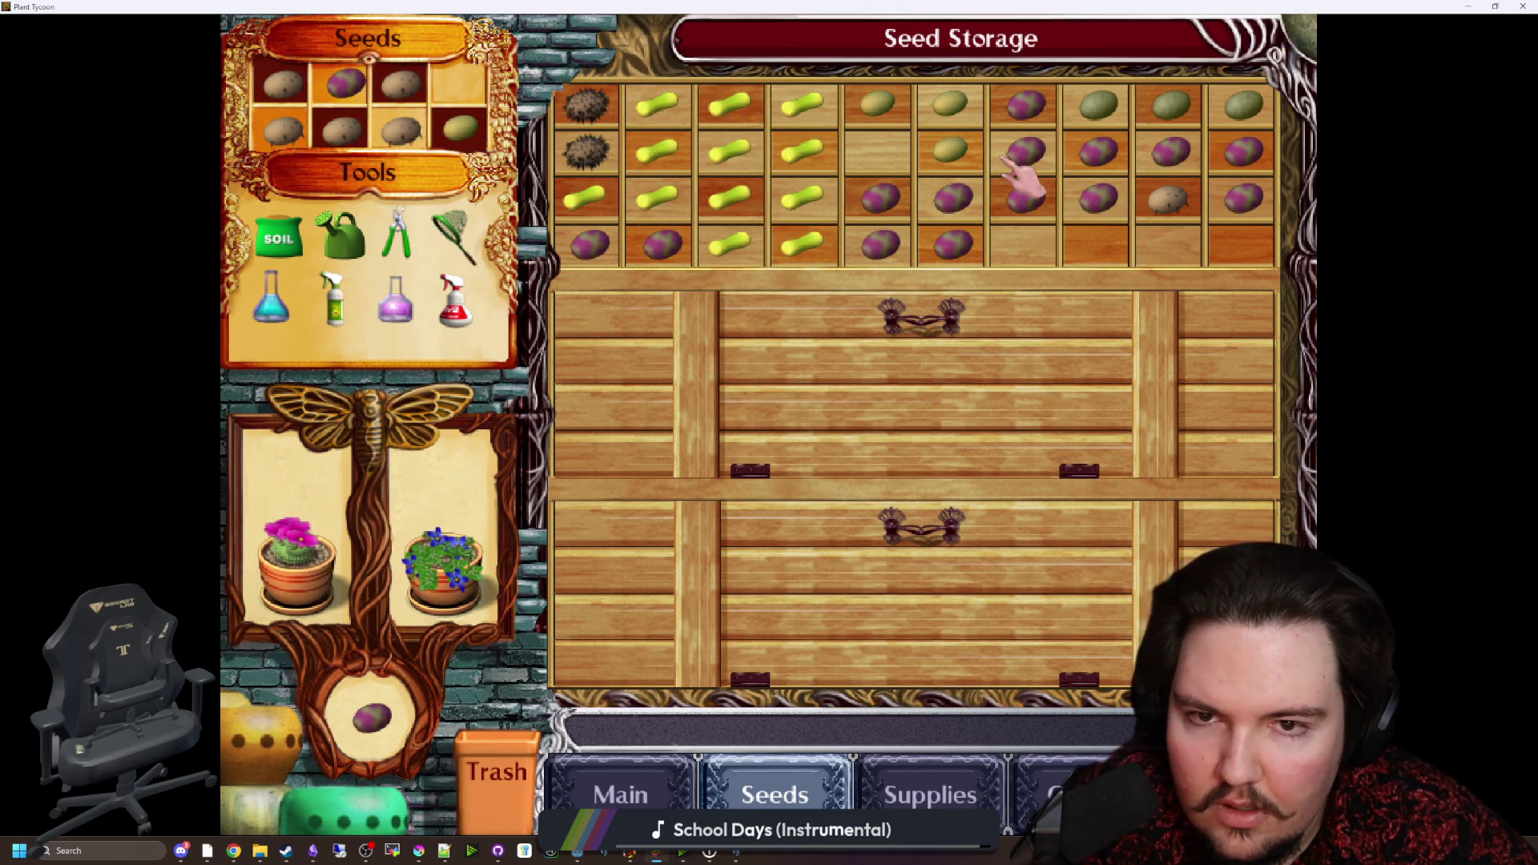
{"action": "mouse_move", "coordinate": [953, 154]}
{"action": "left_mouse_down"}
{"action": "mouse_move", "coordinate": [681, 151]}
{"action": "mouse_move", "coordinate": [472, 92]}
{"action": "left_mouse_up"}
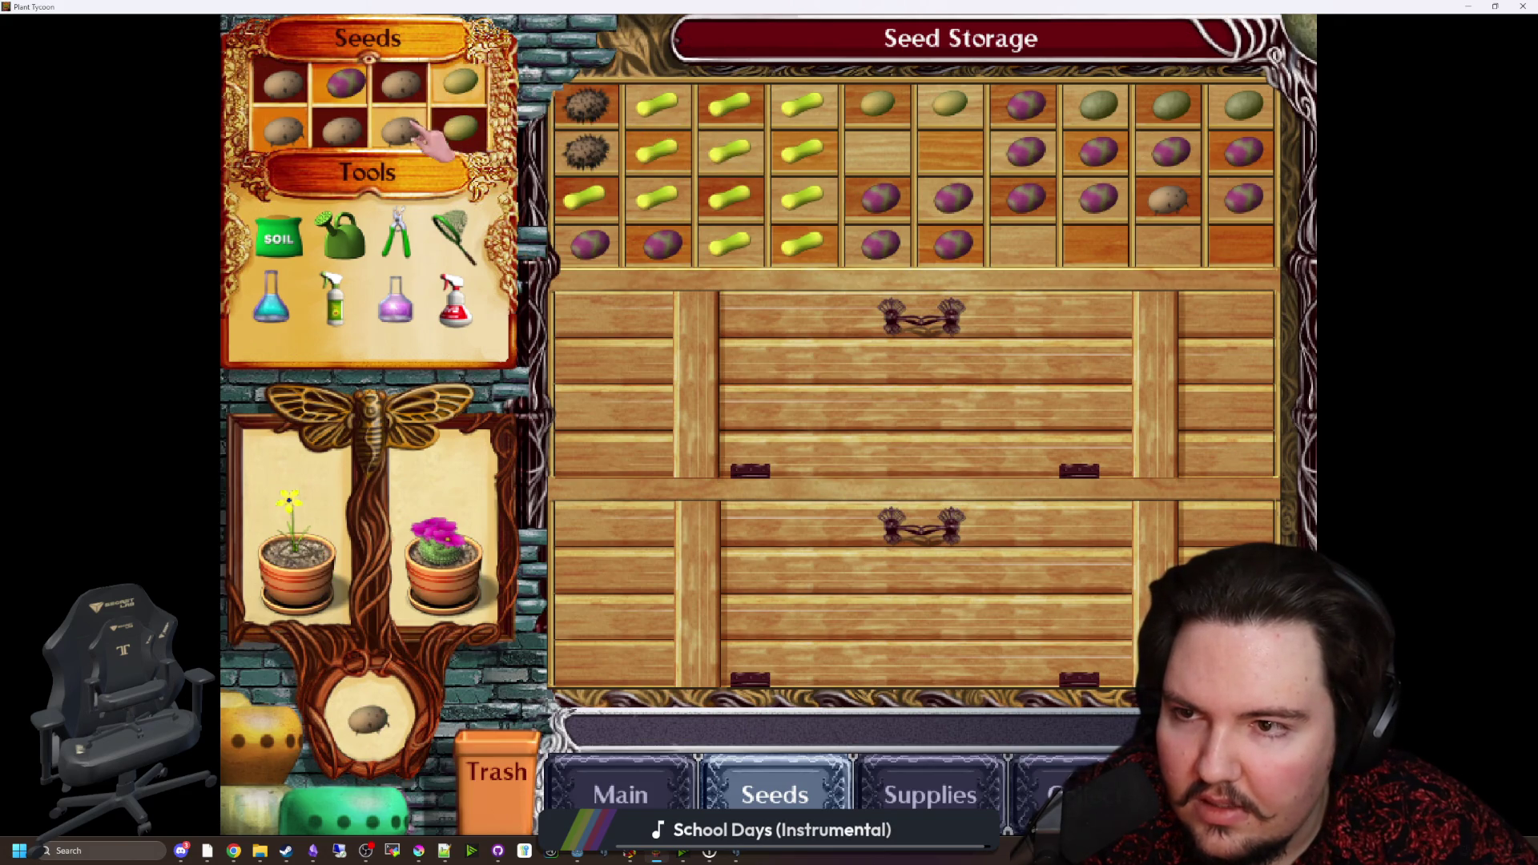
{"action": "left_click_drag", "start_coordinate": [401, 128], "coordinate": [878, 154]}
{"action": "mouse_move", "coordinate": [380, 100]}
{"action": "left_mouse_down"}
{"action": "mouse_move", "coordinate": [628, 144]}
{"action": "mouse_move", "coordinate": [949, 152]}
{"action": "left_mouse_up"}
{"action": "left_click_drag", "start_coordinate": [591, 166], "coordinate": [435, 170]}
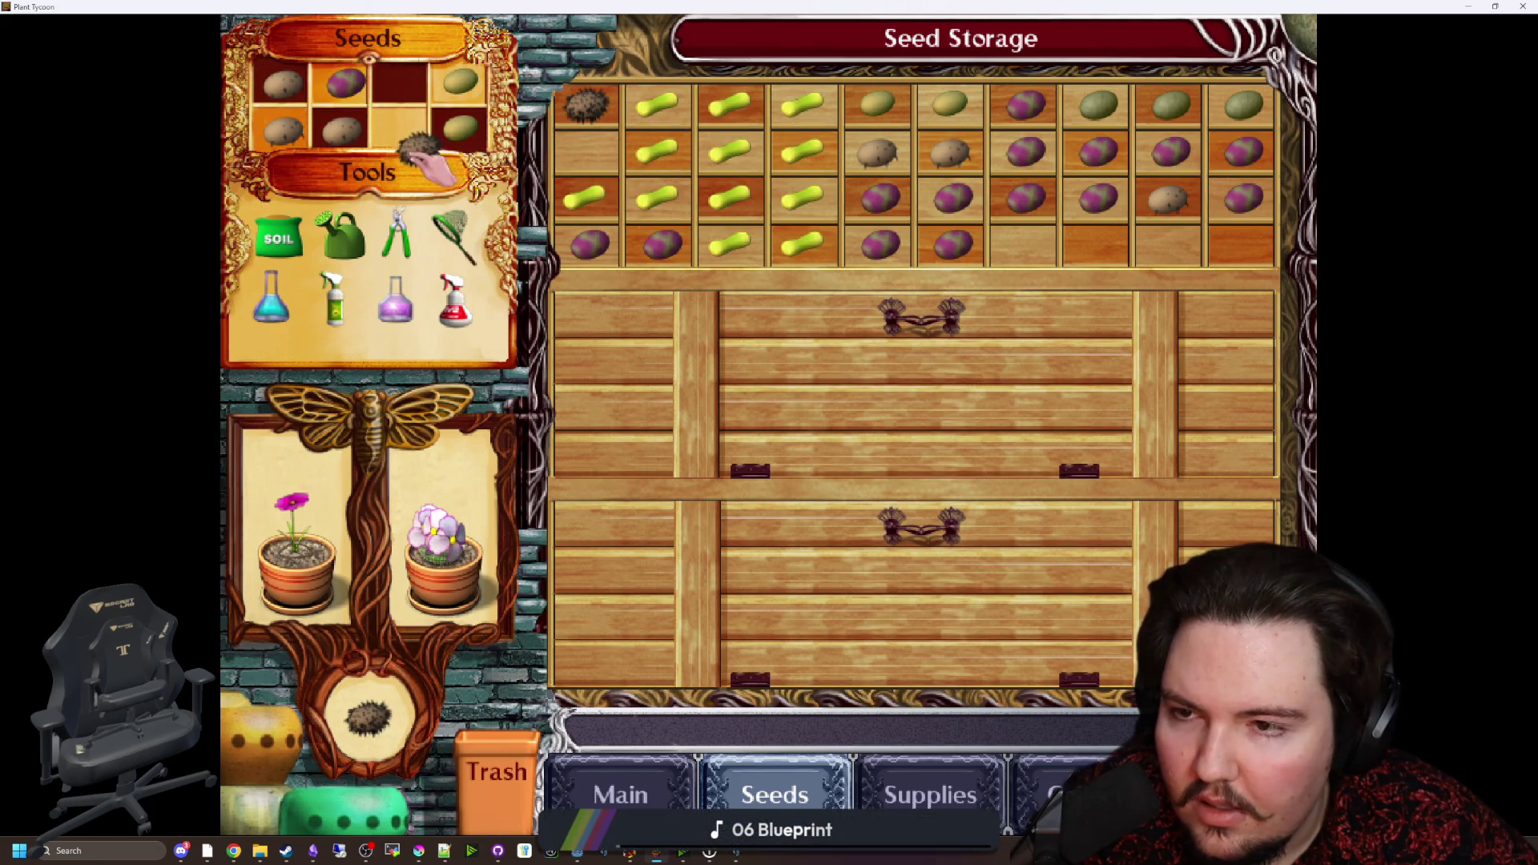
{"action": "mouse_move", "coordinate": [593, 108]}
{"action": "left_mouse_down"}
{"action": "mouse_move", "coordinate": [437, 112]}
{"action": "mouse_move", "coordinate": [401, 88]}
{"action": "left_mouse_up"}
{"action": "mouse_move", "coordinate": [341, 128]}
{"action": "left_mouse_down"}
{"action": "mouse_move", "coordinate": [528, 164]}
{"action": "mouse_move", "coordinate": [593, 156]}
{"action": "mouse_move", "coordinate": [489, 164]}
{"action": "mouse_move", "coordinate": [343, 129]}
{"action": "left_mouse_up"}
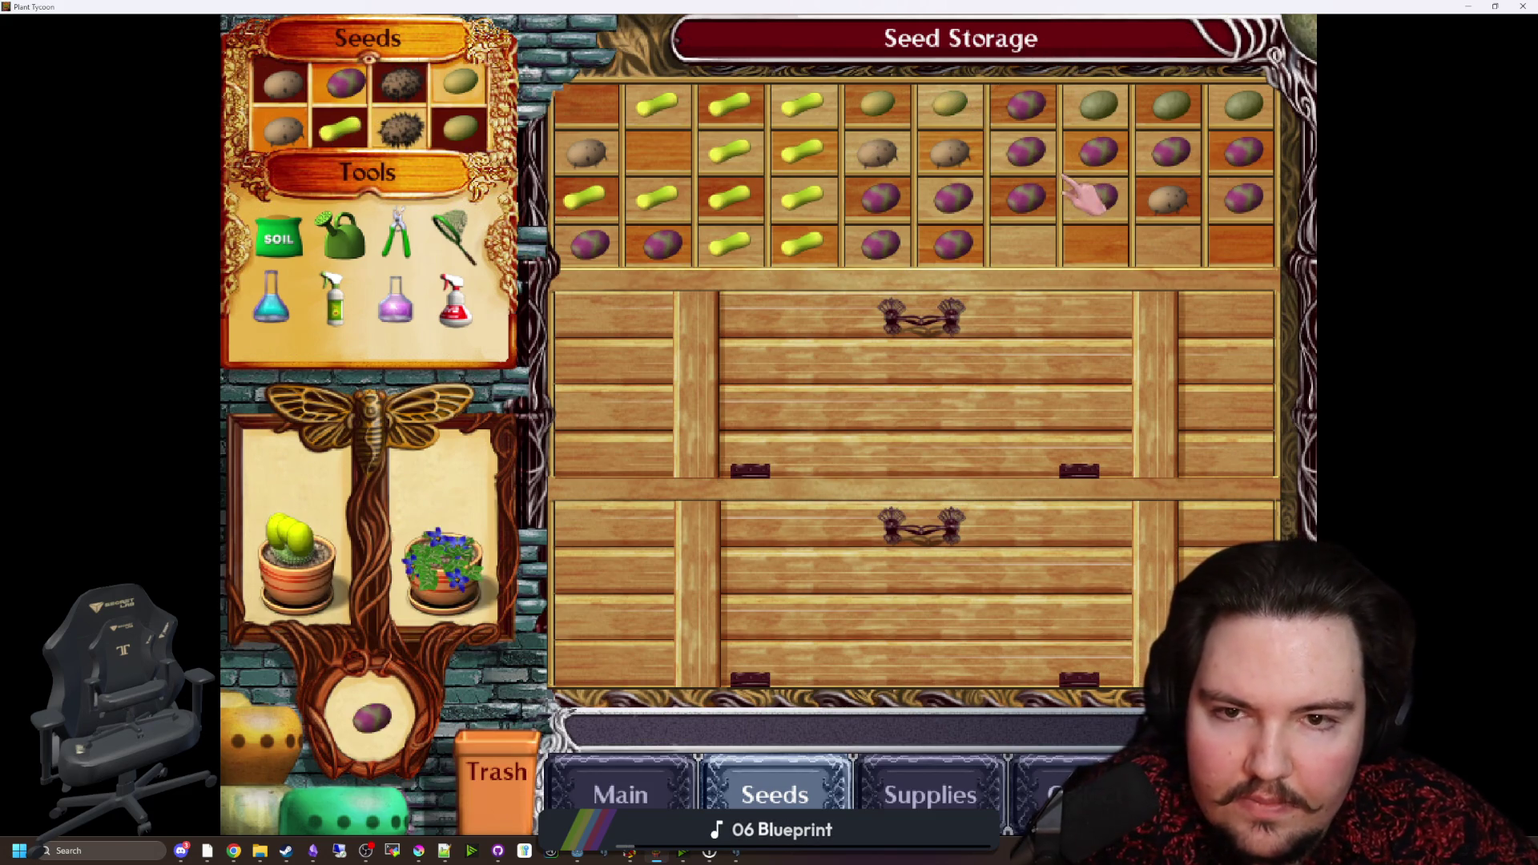
Step: Back on the shelves, plant seeds in three middle-row pots and the top-row blue and red pots
{"action": "left_click", "coordinate": [631, 781]}
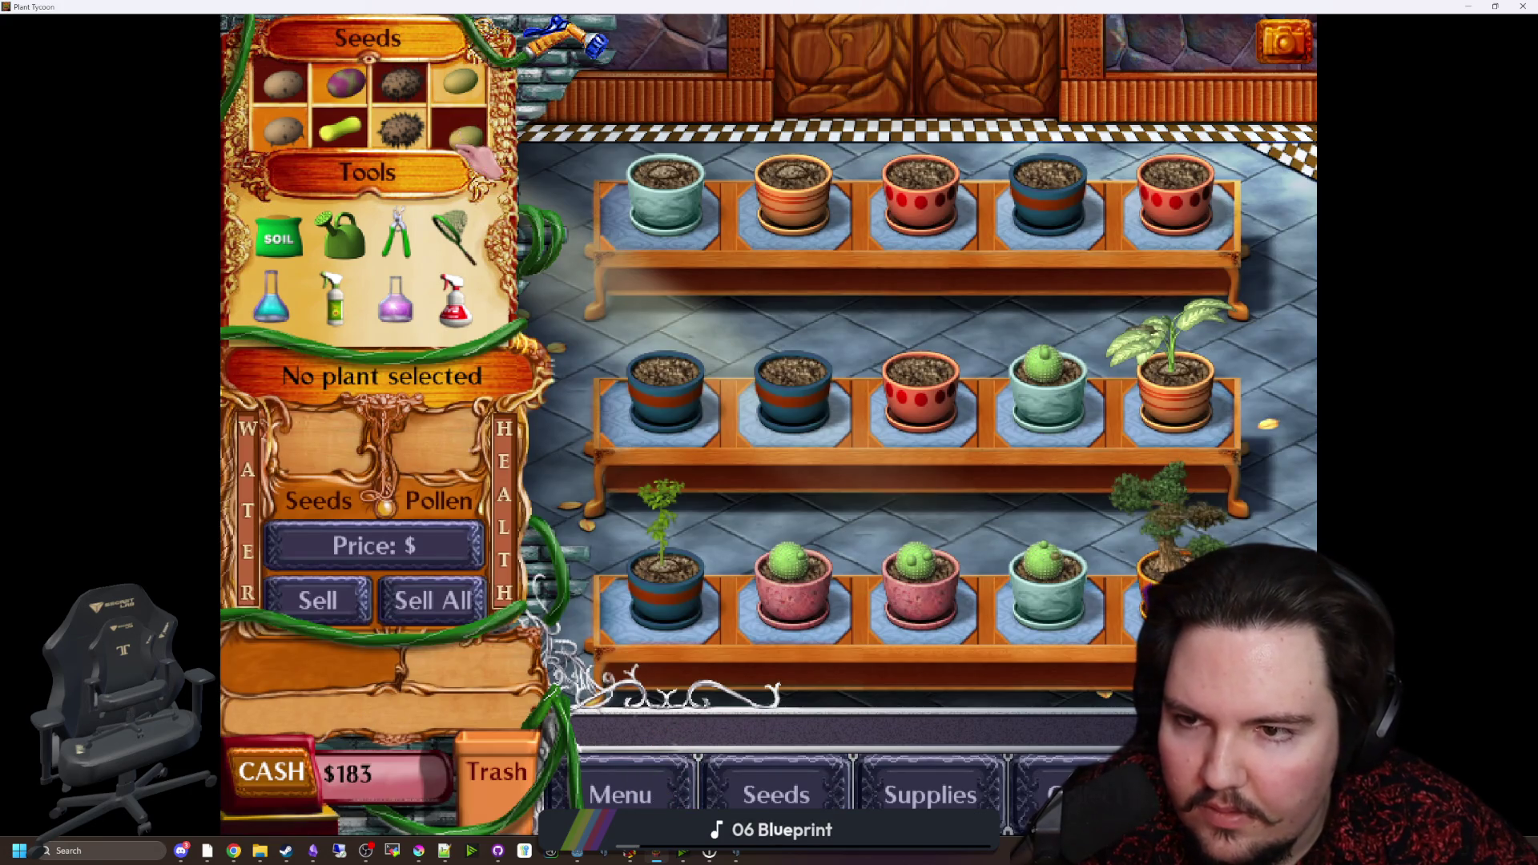
{"action": "left_click_drag", "start_coordinate": [481, 153], "coordinate": [641, 218]}
{"action": "left_click_drag", "start_coordinate": [664, 378], "coordinate": [664, 380]}
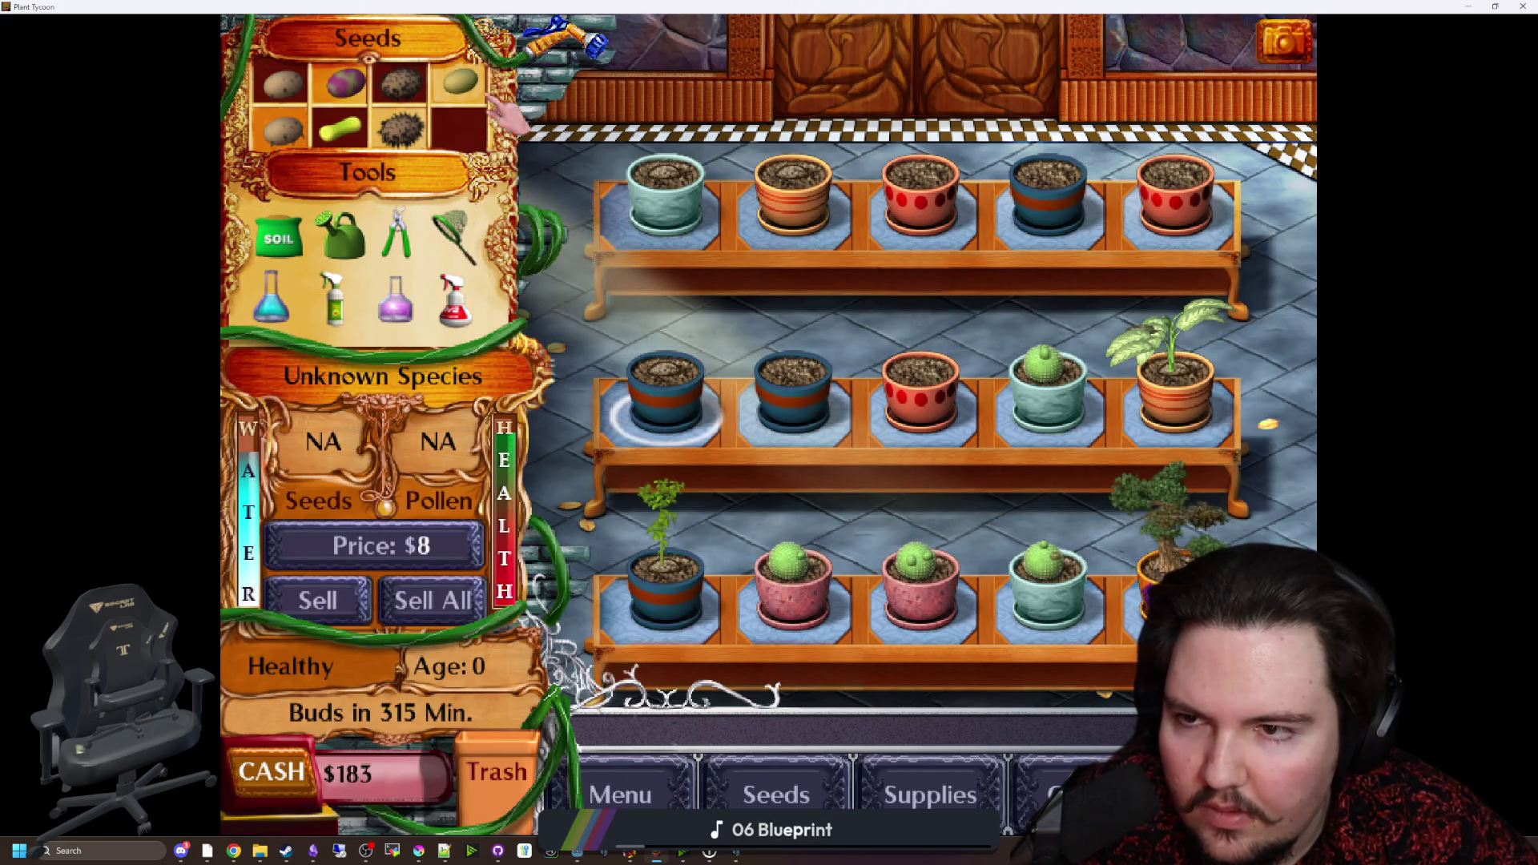
{"action": "left_click_drag", "start_coordinate": [483, 102], "coordinate": [793, 404]}
{"action": "left_click_drag", "start_coordinate": [401, 129], "coordinate": [913, 421]}
{"action": "mouse_move", "coordinate": [340, 128]}
{"action": "left_mouse_down"}
{"action": "mouse_move", "coordinate": [701, 192]}
{"action": "mouse_move", "coordinate": [1041, 225]}
{"action": "left_mouse_up"}
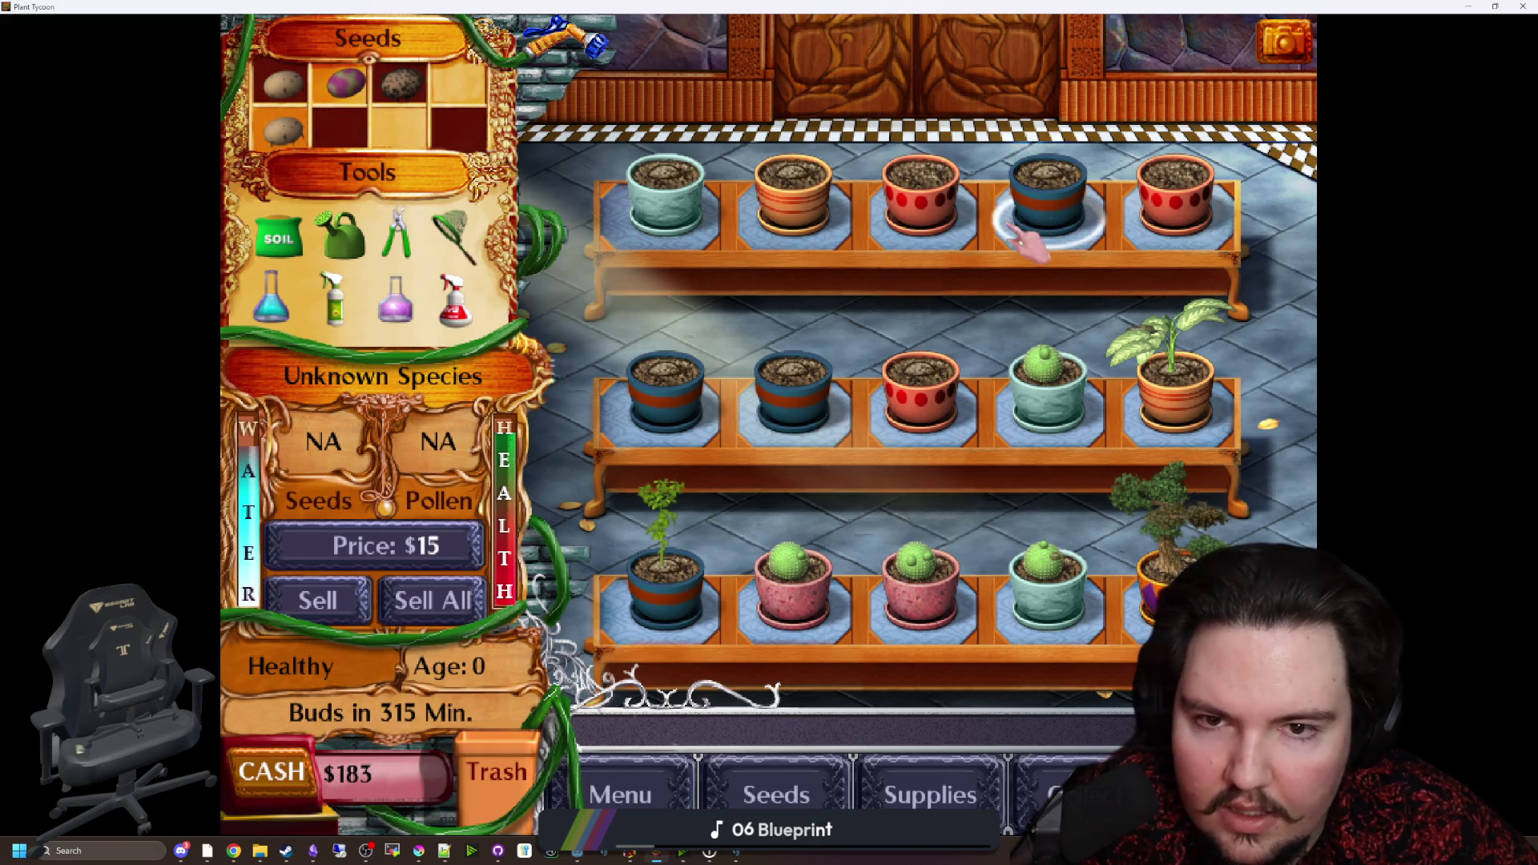
{"action": "left_click_drag", "start_coordinate": [401, 84], "coordinate": [921, 200]}
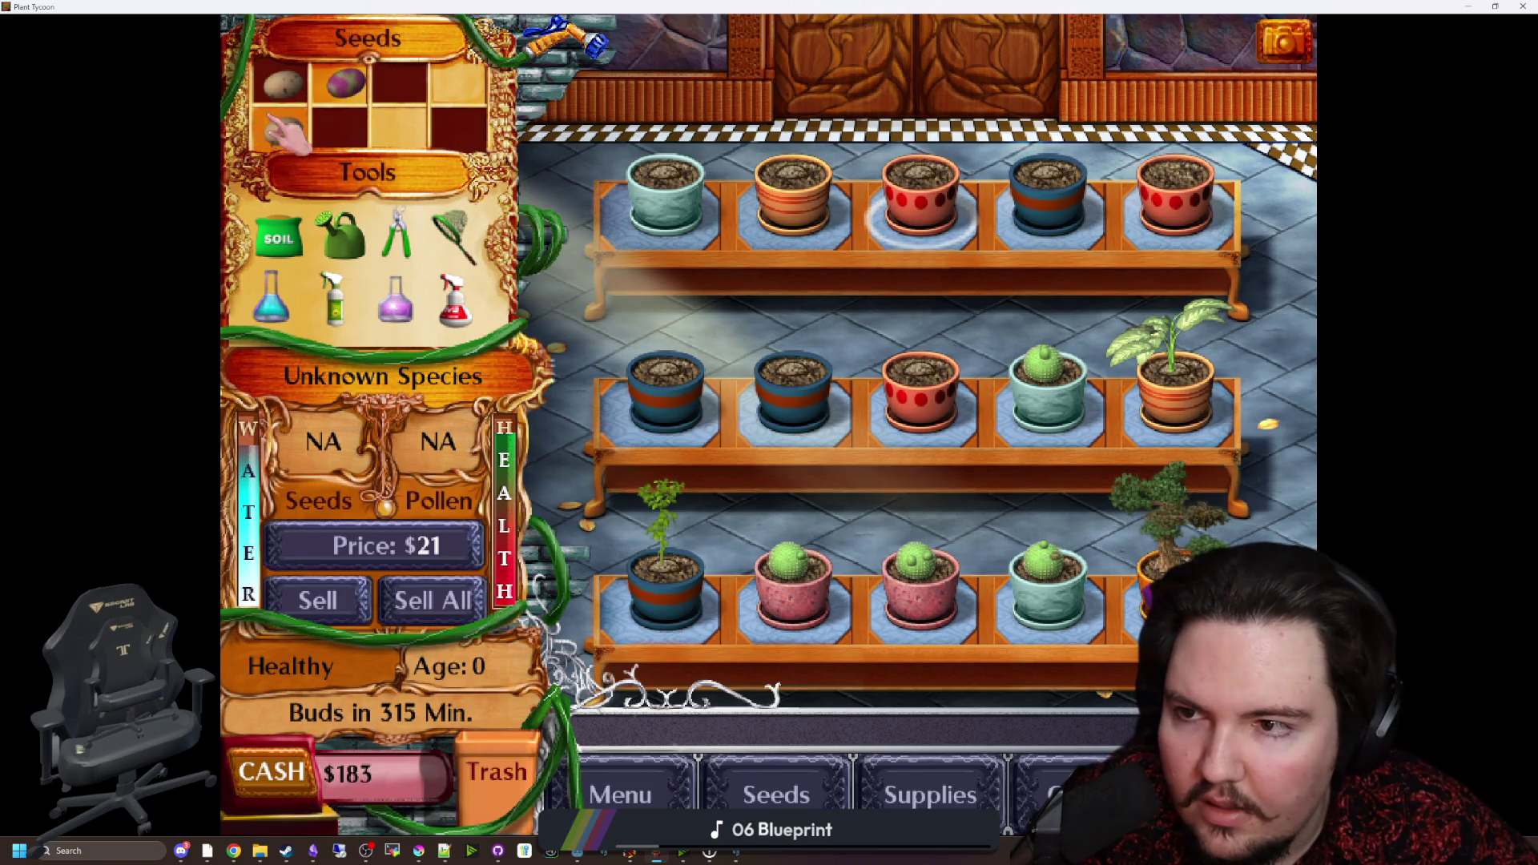
Step: Plant a seed in the top-right red pot, look over the plants, and take the pruning shears
{"action": "mouse_move", "coordinate": [284, 132]}
{"action": "left_mouse_down"}
{"action": "mouse_move", "coordinate": [1122, 221]}
{"action": "mouse_move", "coordinate": [1174, 213]}
{"action": "left_mouse_up"}
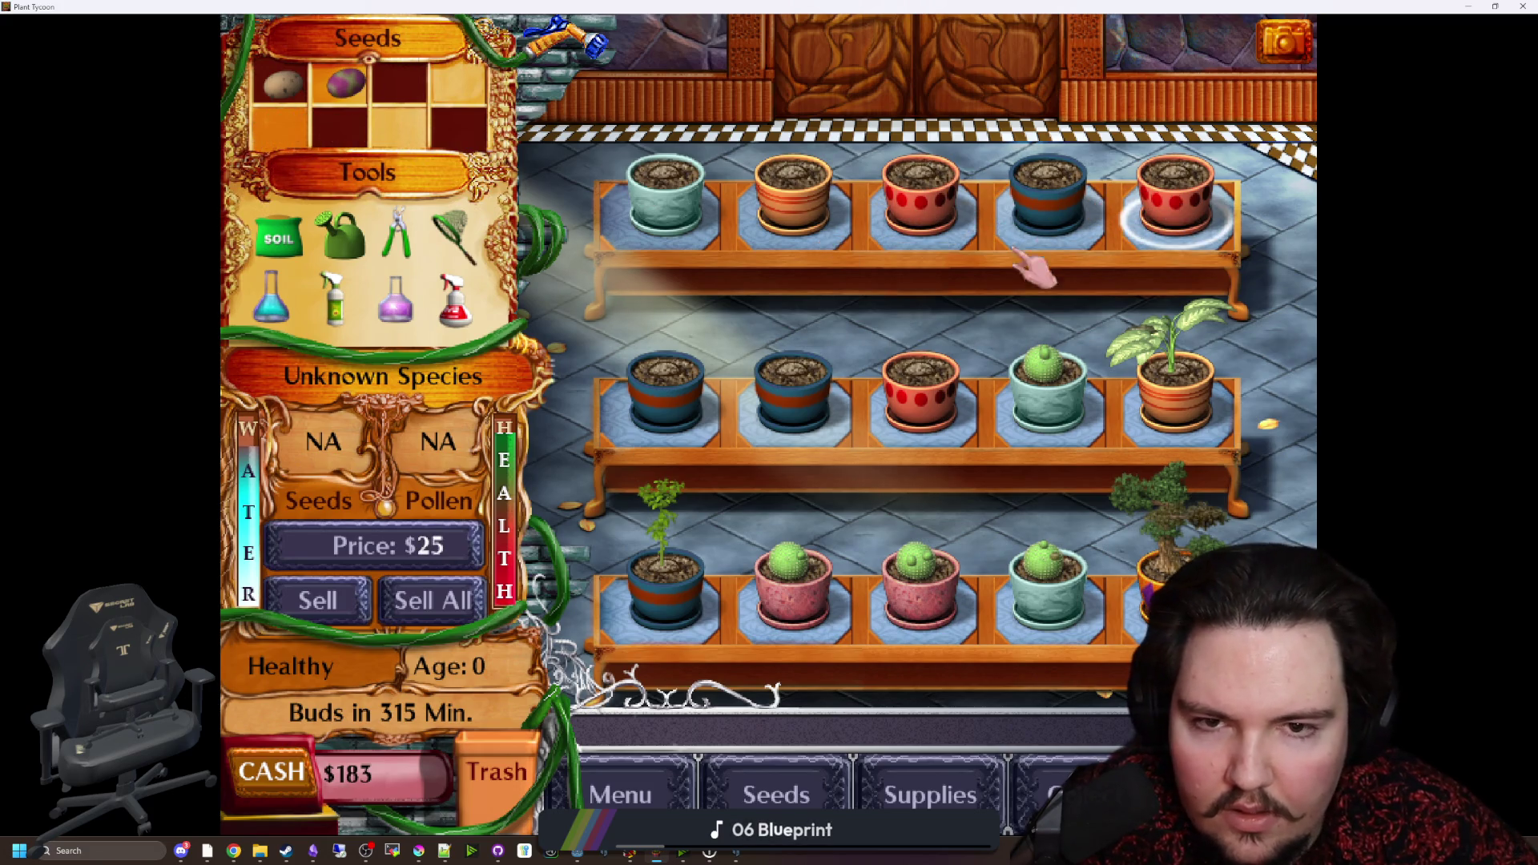
{"action": "mouse_move", "coordinate": [937, 360]}
{"action": "left_mouse_down"}
{"action": "mouse_move", "coordinate": [697, 429]}
{"action": "mouse_move", "coordinate": [732, 240]}
{"action": "mouse_move", "coordinate": [993, 224]}
{"action": "left_mouse_up"}
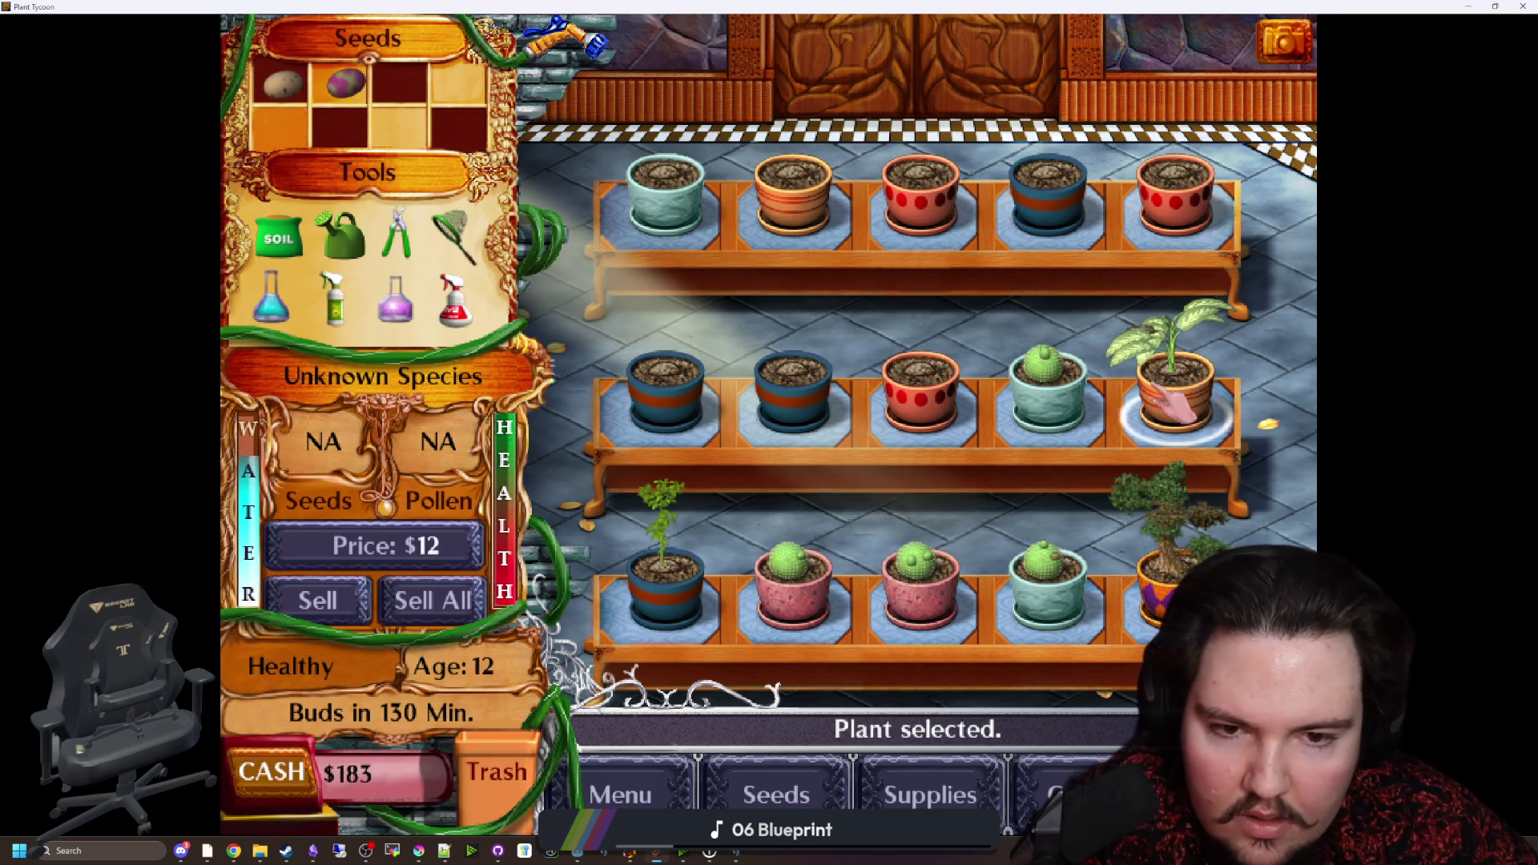
{"action": "left_click", "coordinate": [397, 237]}
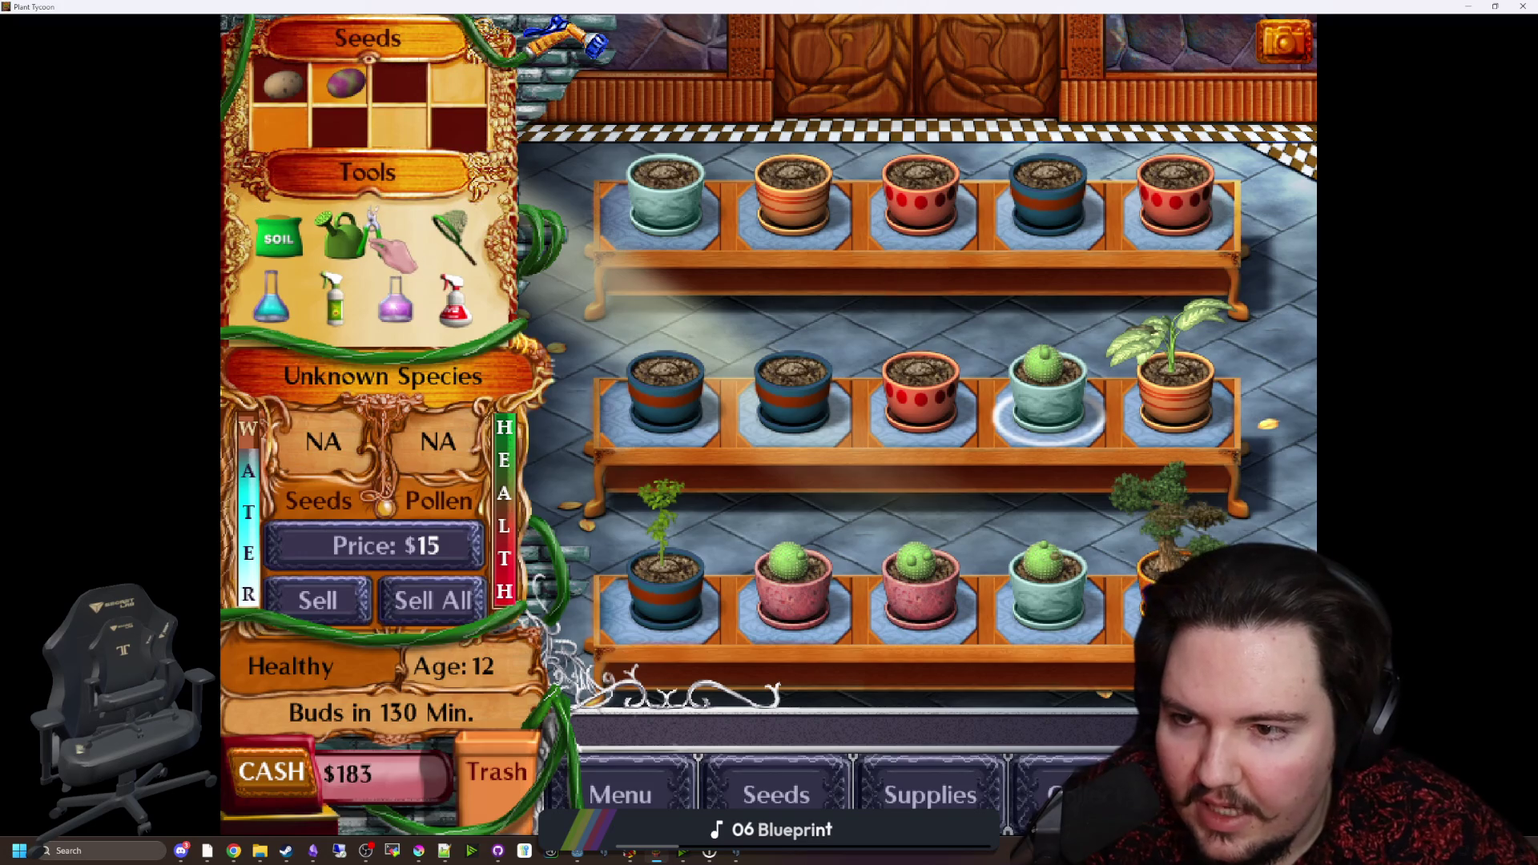
Step: Check the leafy plant and bottom-row cactus, return the shears, and exit to the title screen
{"action": "left_click", "coordinate": [1141, 360]}
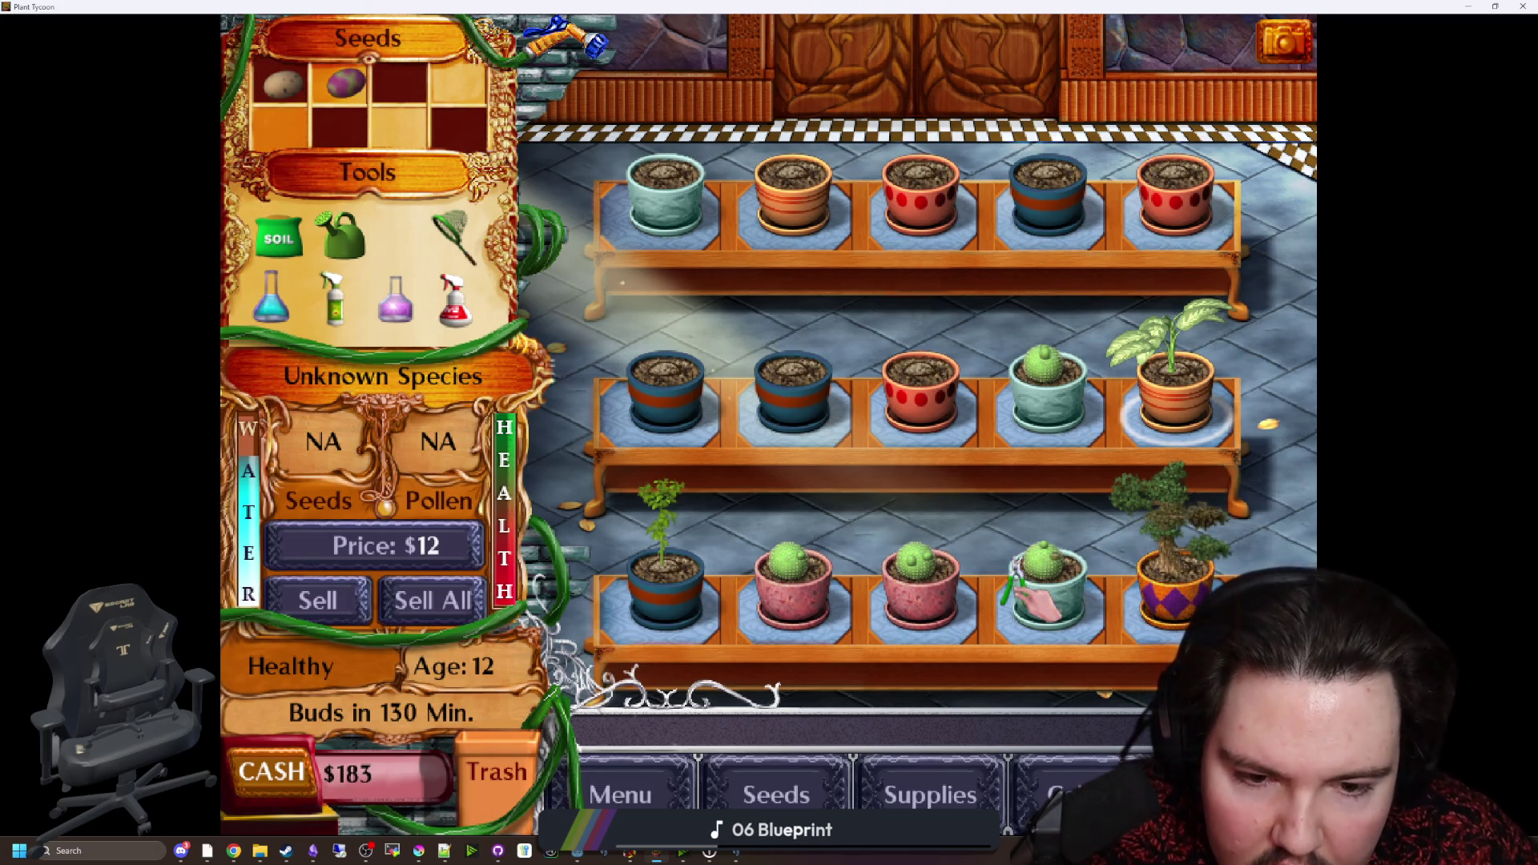
{"action": "left_click", "coordinate": [1052, 597]}
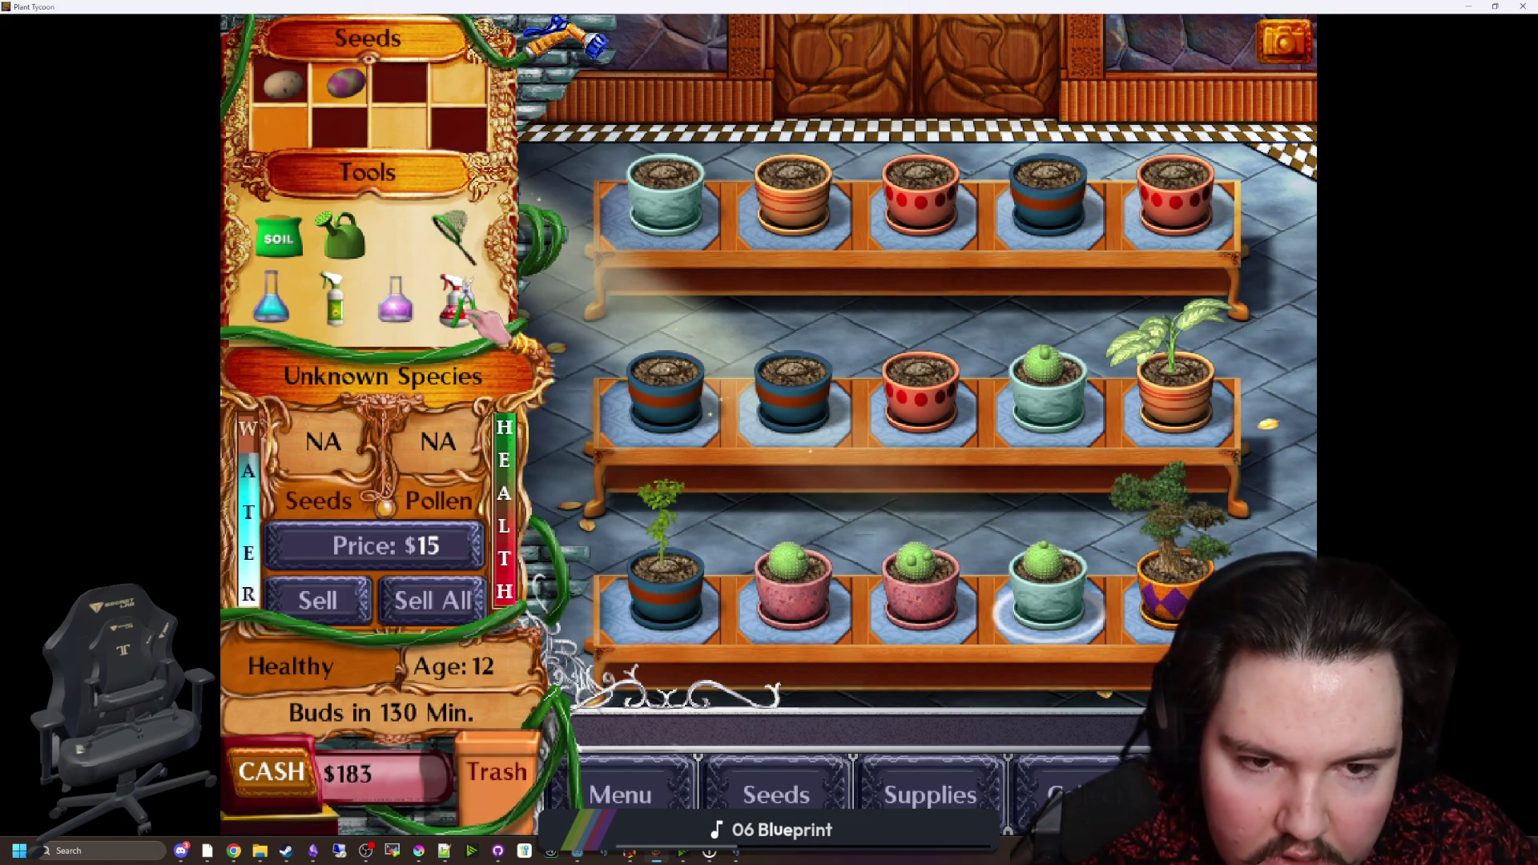
{"action": "left_click", "coordinate": [453, 337]}
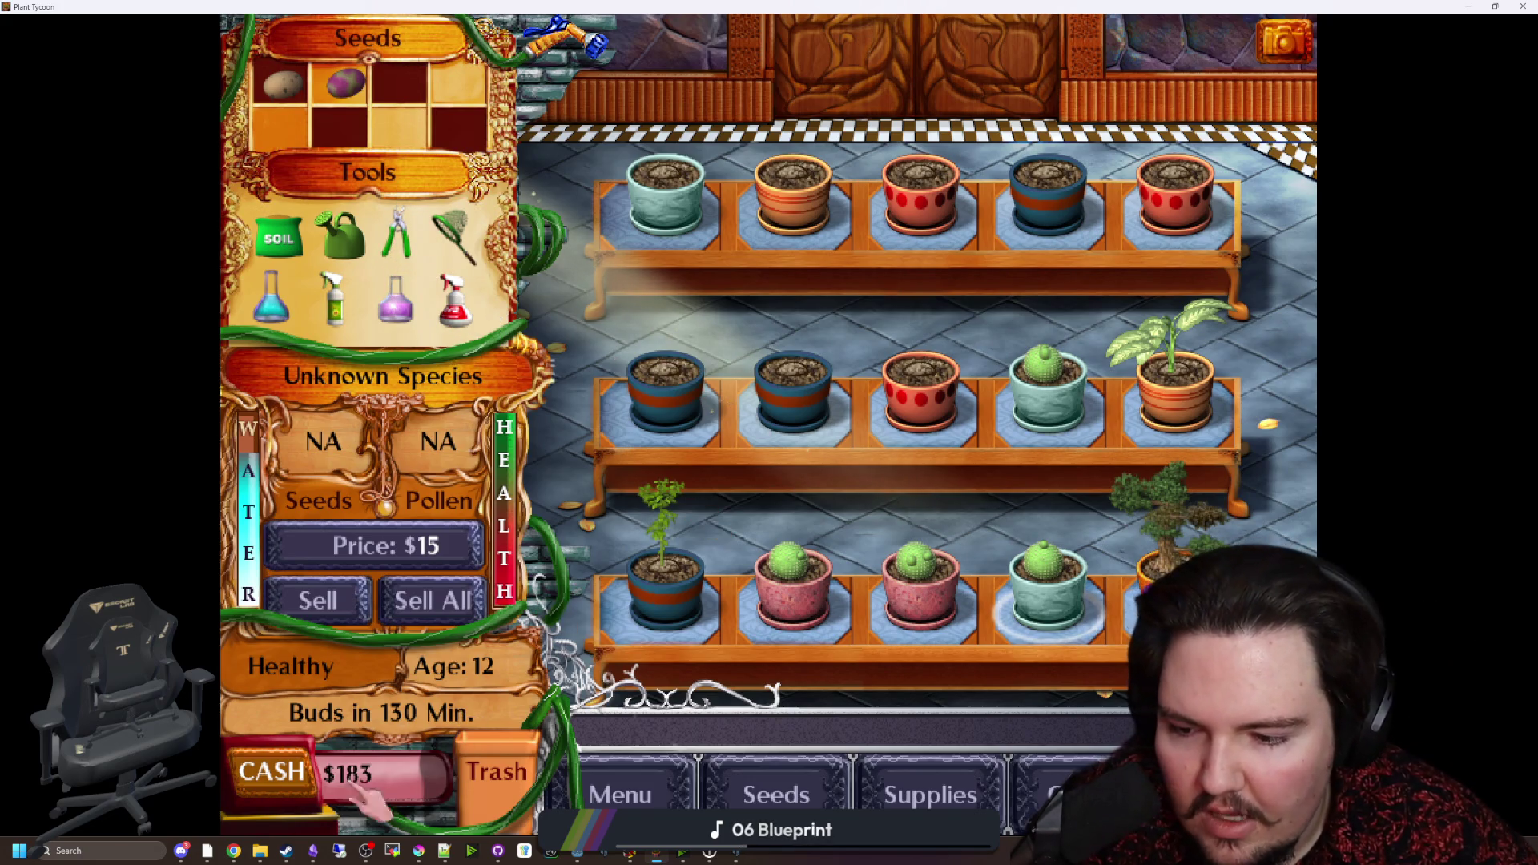
{"action": "left_click", "coordinate": [620, 795]}
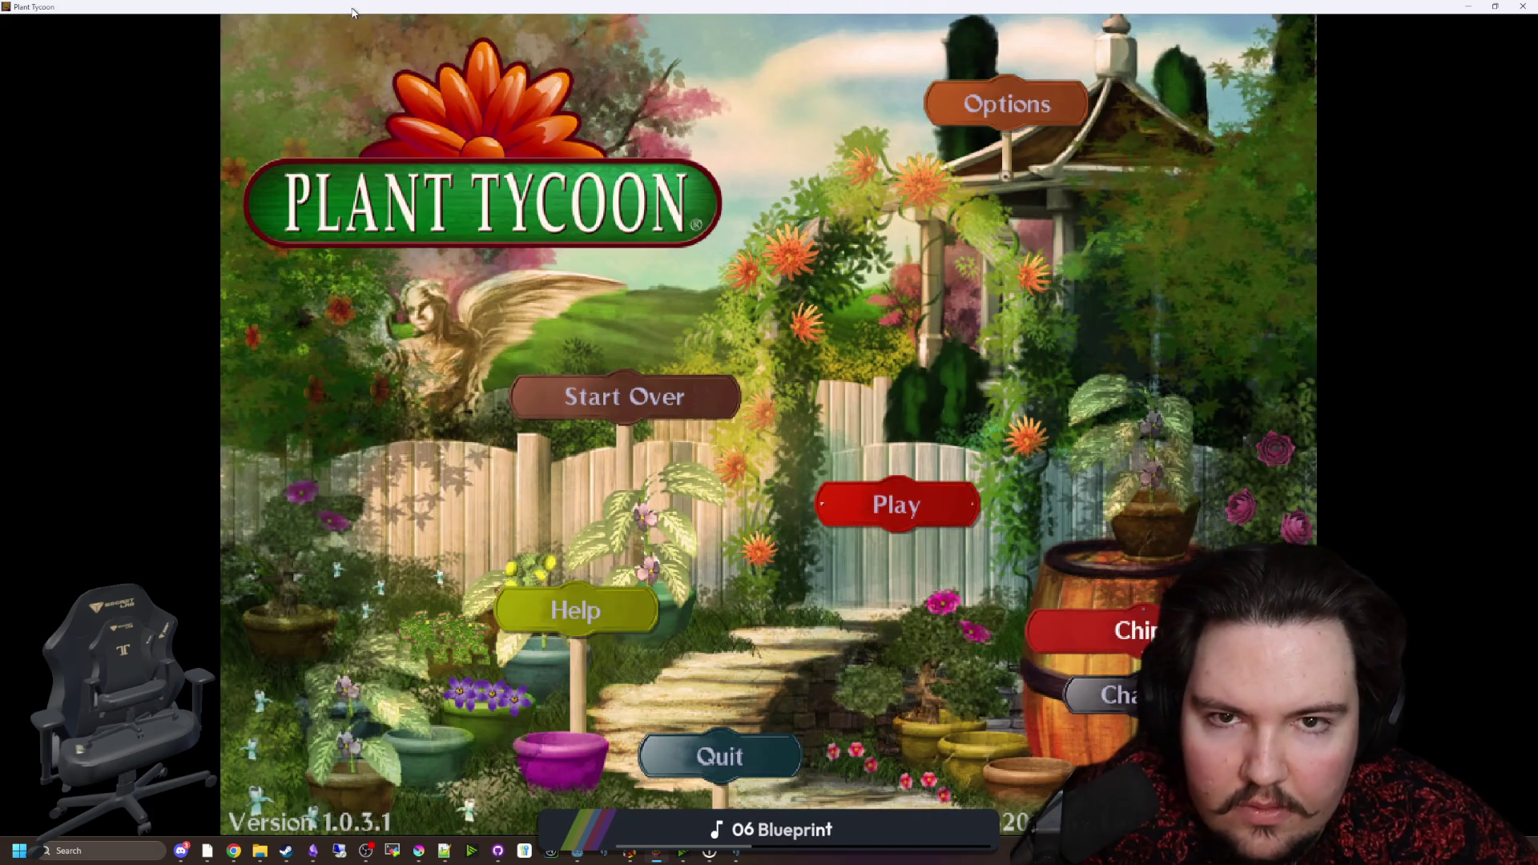
Step: Switch to Hytale and load the SKADOOBIE world from the Worlds list
{"action": "key", "text": "alt+Tab"}
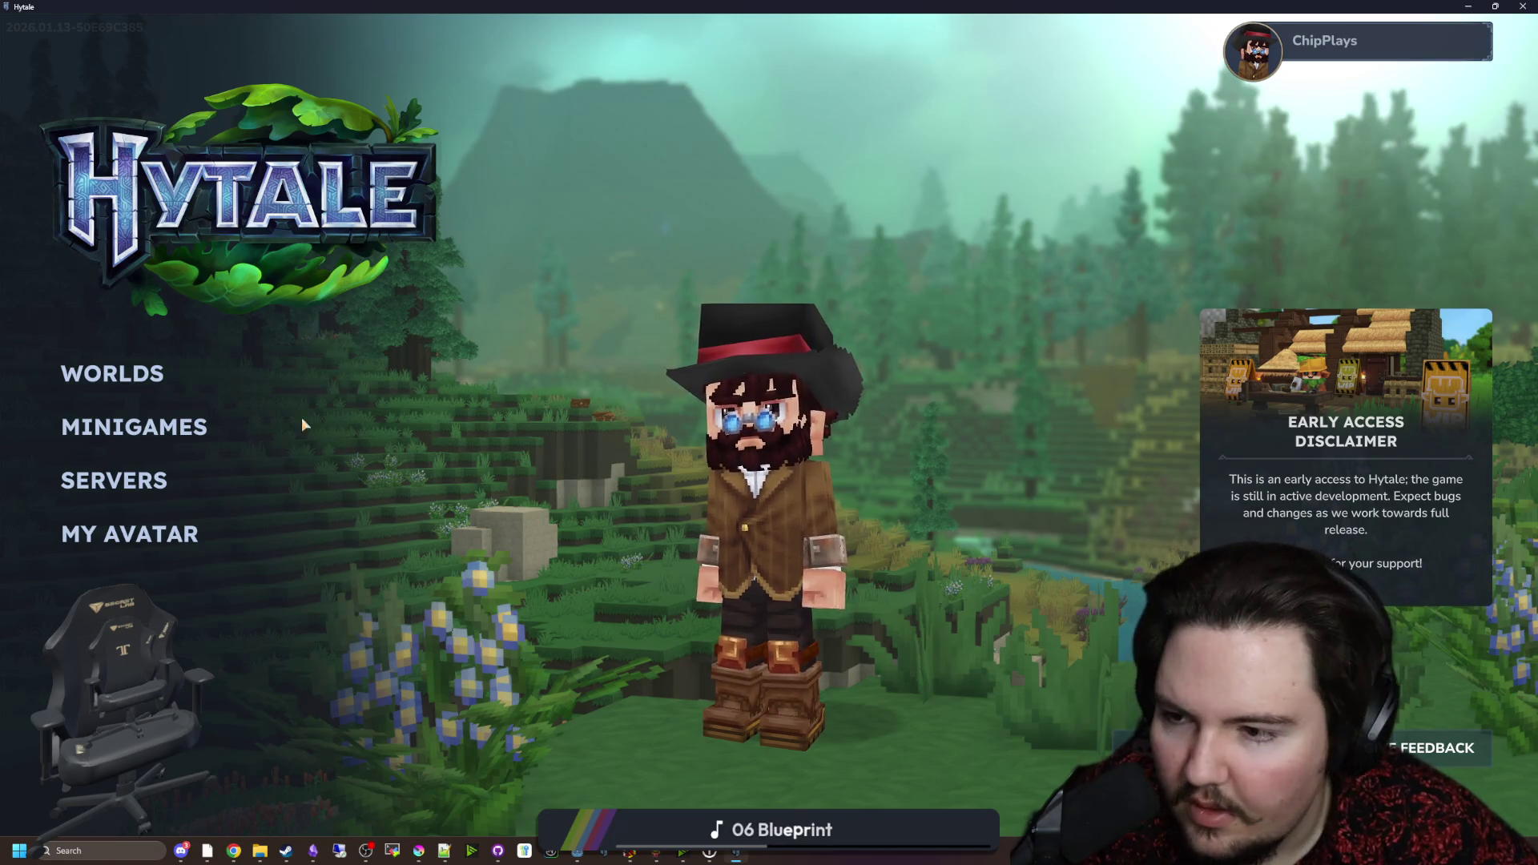
{"action": "left_click", "coordinate": [119, 395]}
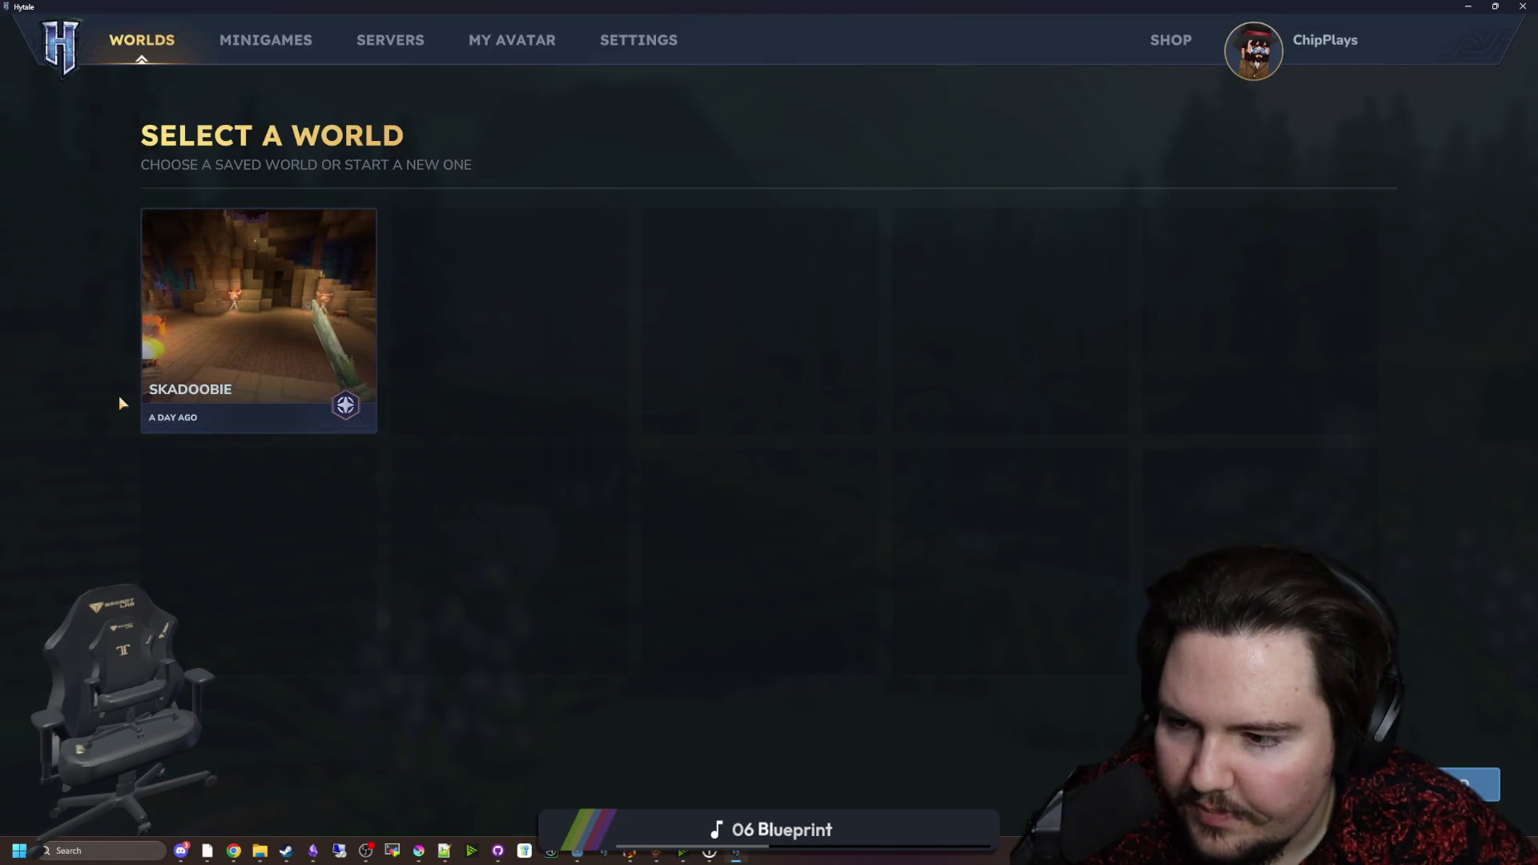
{"action": "double_click", "coordinate": [270, 371]}
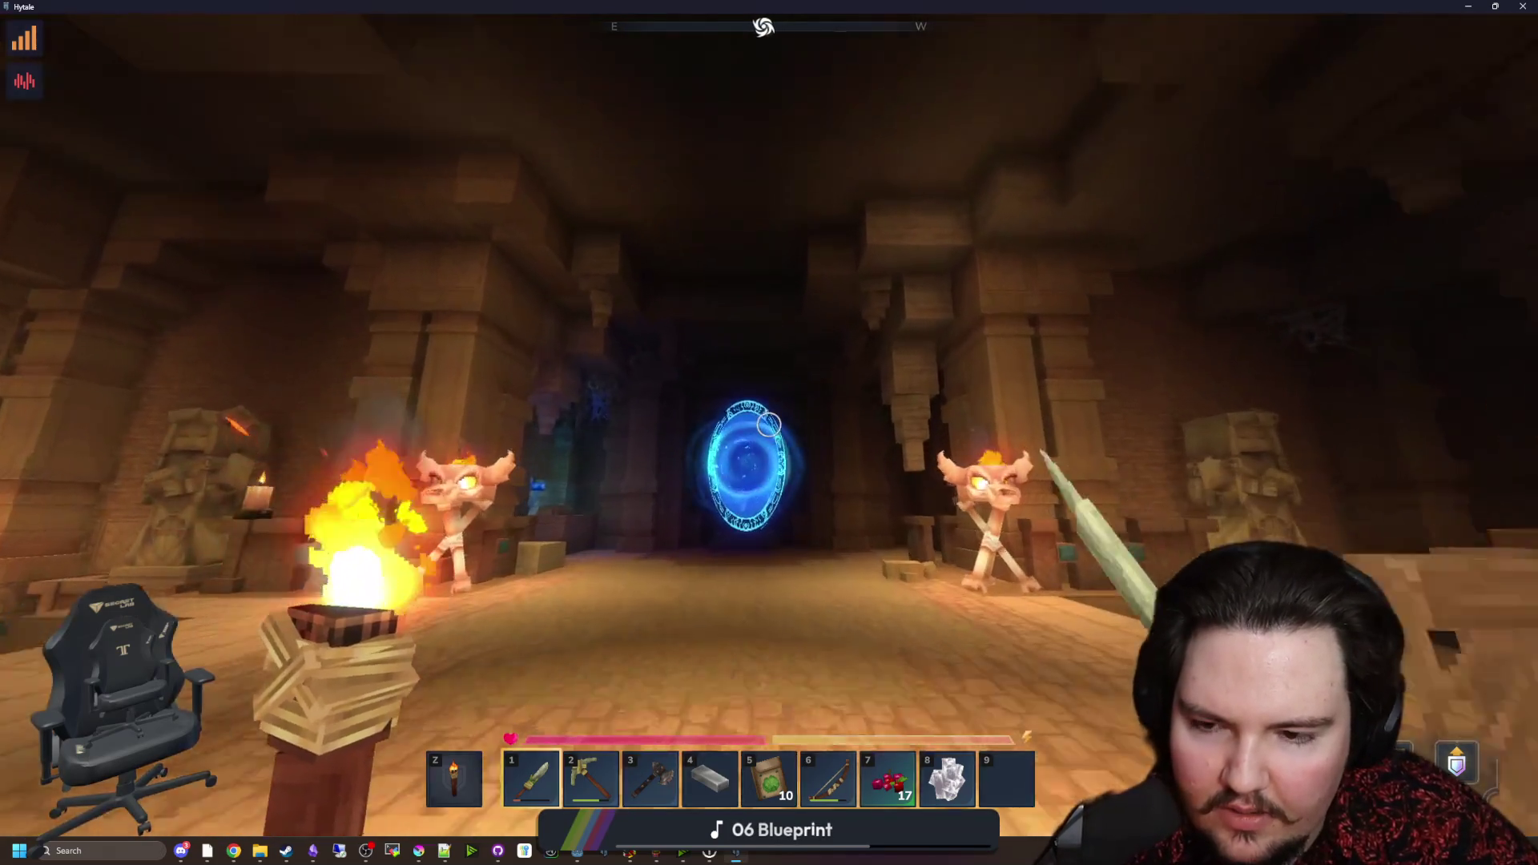
Step: Walk up the temple corridor and open the first chest
{"action": "key", "text": "w"}
{"action": "key", "text": "w"}
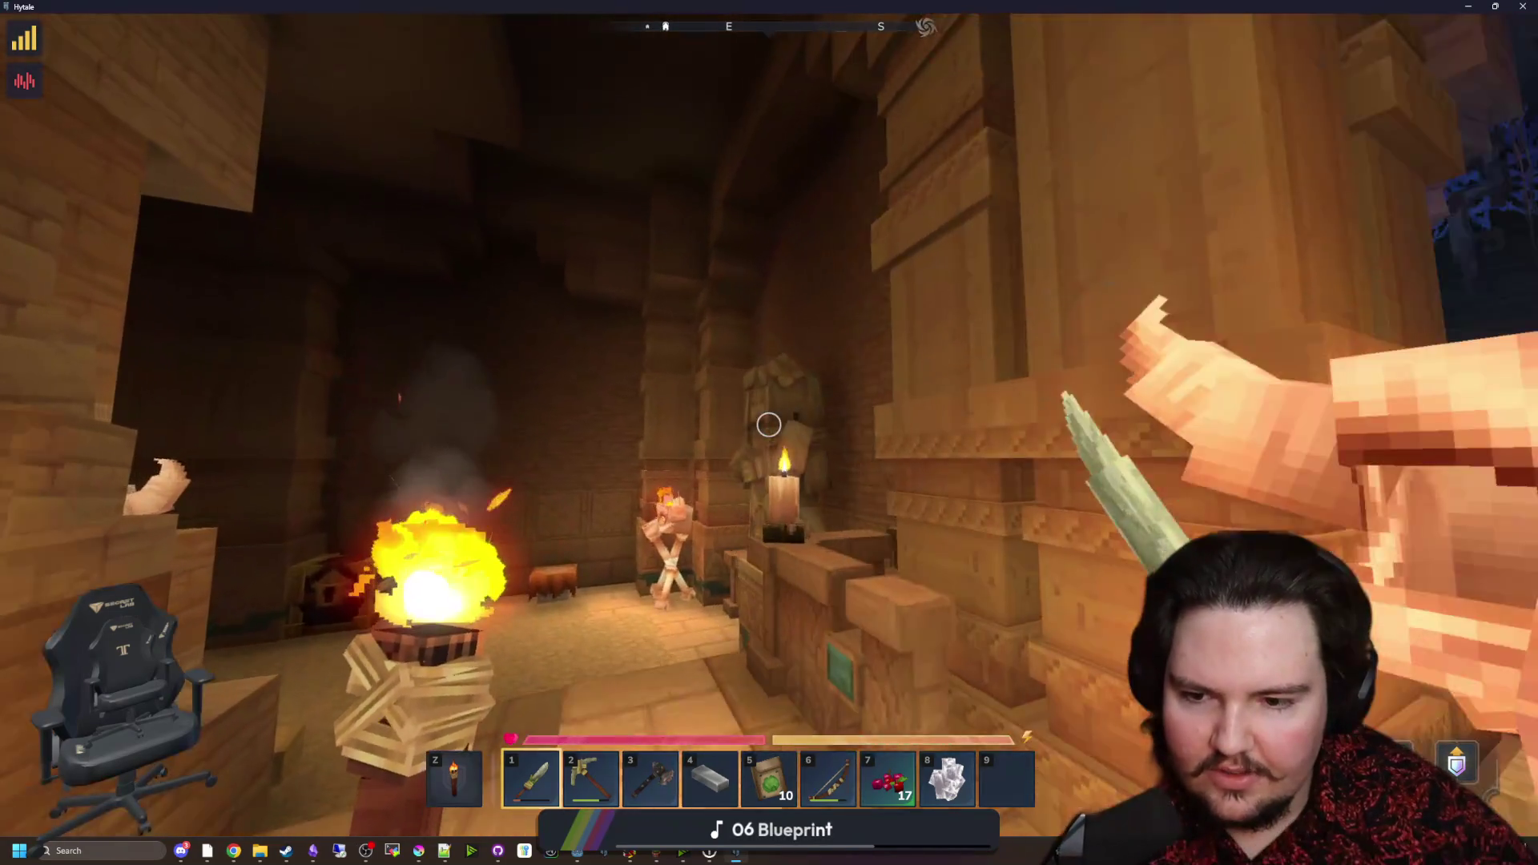
{"action": "key", "text": "w"}
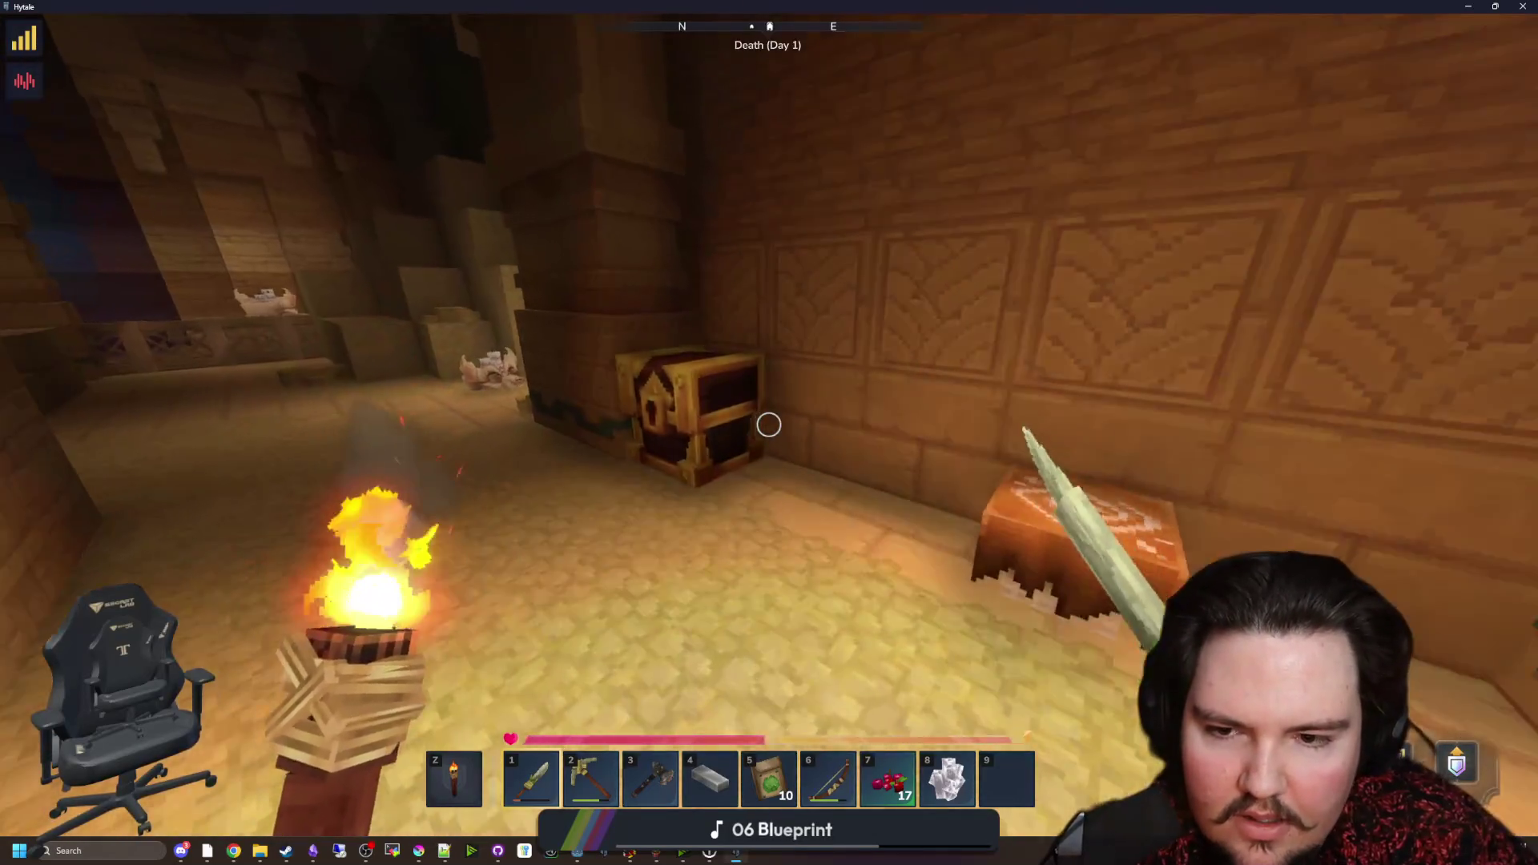
{"action": "key", "text": "f"}
{"action": "key", "text": "Escape"}
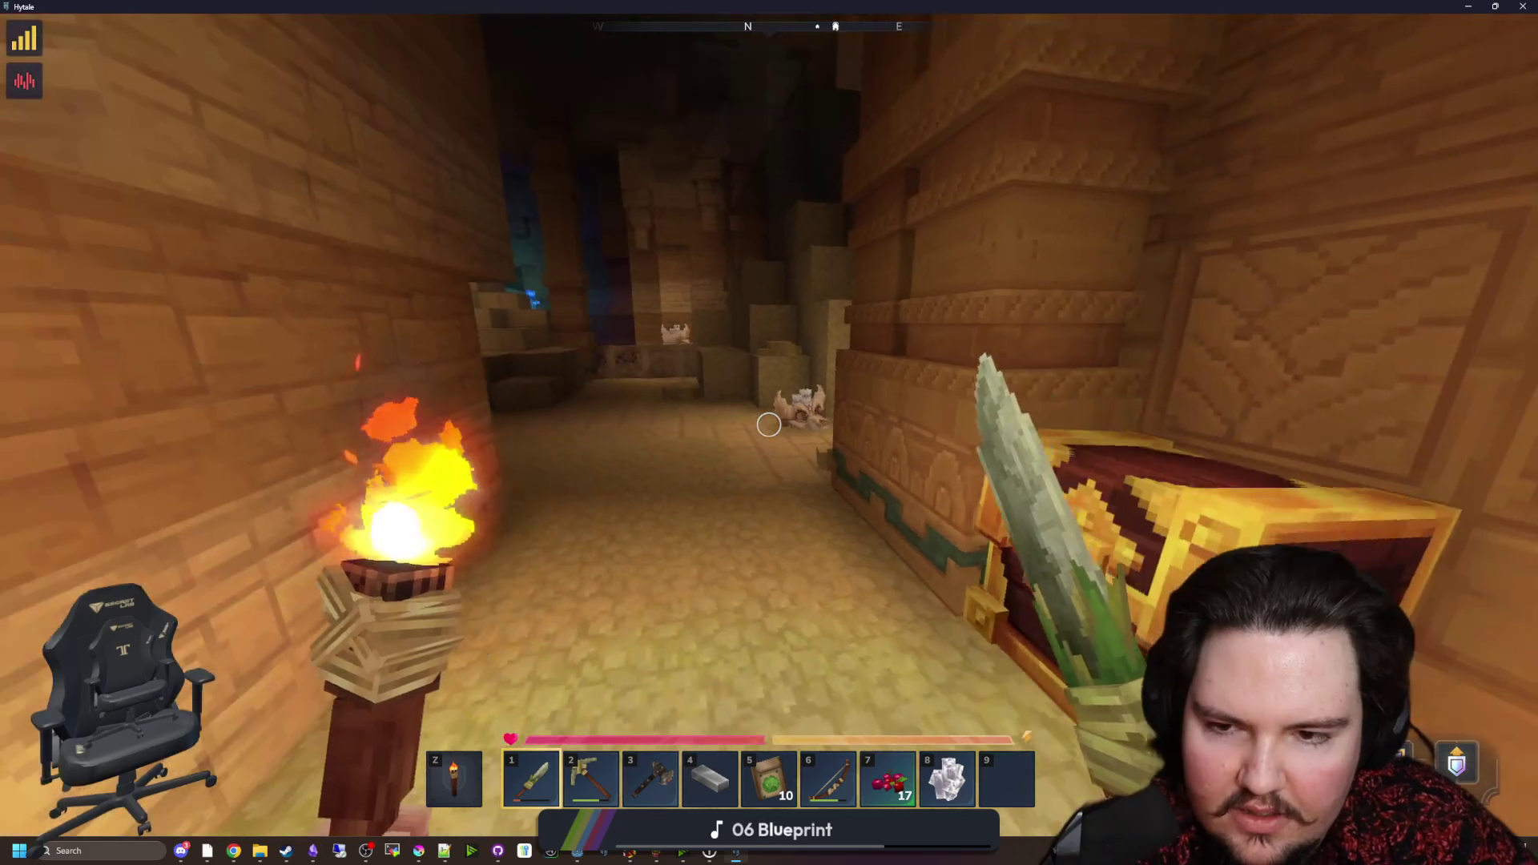
Step: Set the Video Graphics Preset to EPIC and resume playing
{"action": "key", "text": "Escape"}
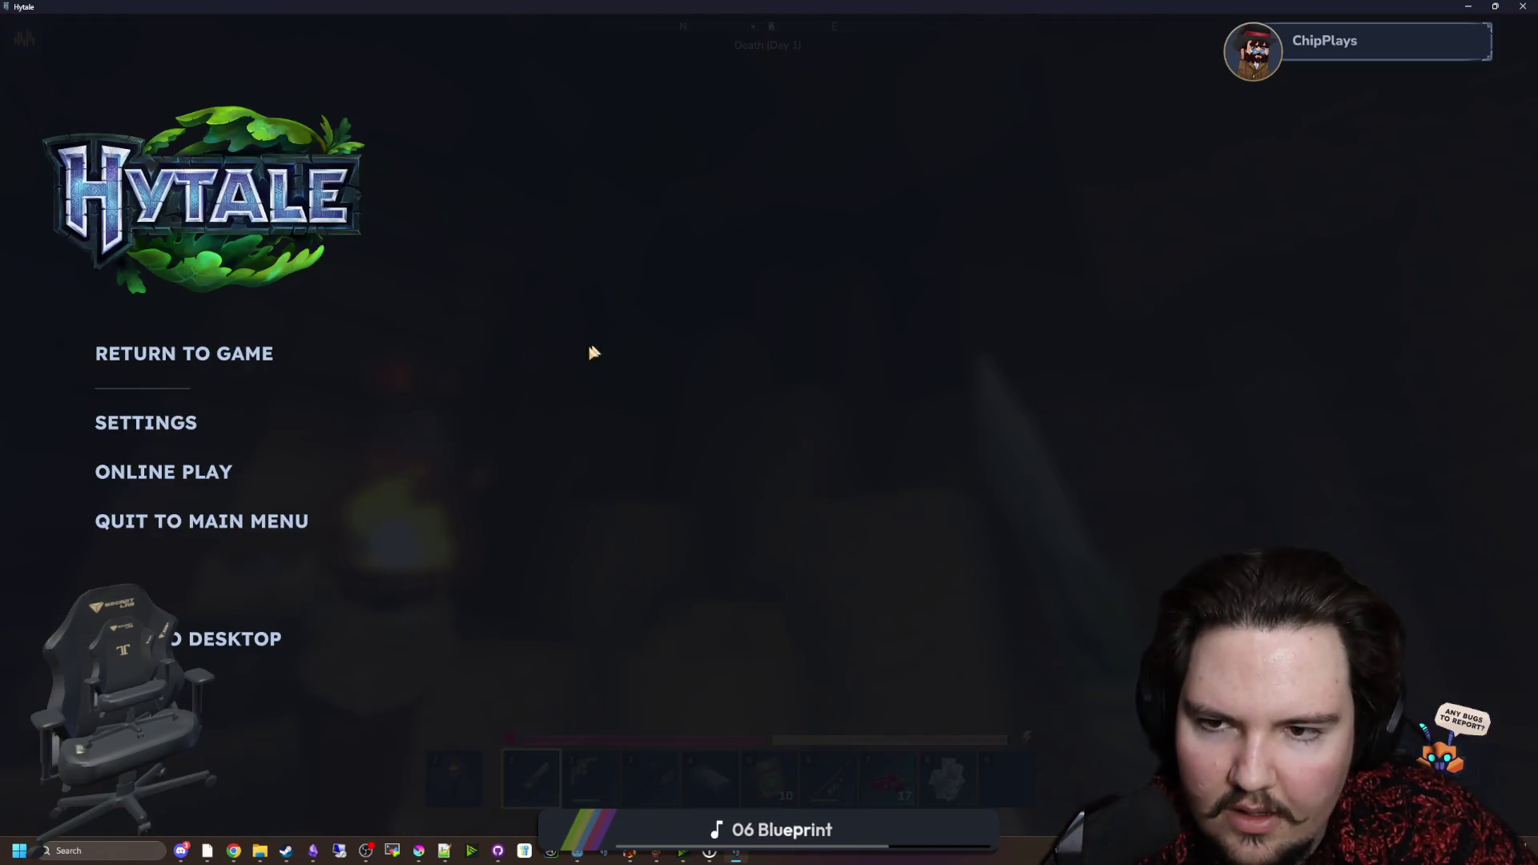
{"action": "left_click", "coordinate": [120, 422]}
{"action": "left_click", "coordinate": [633, 116]}
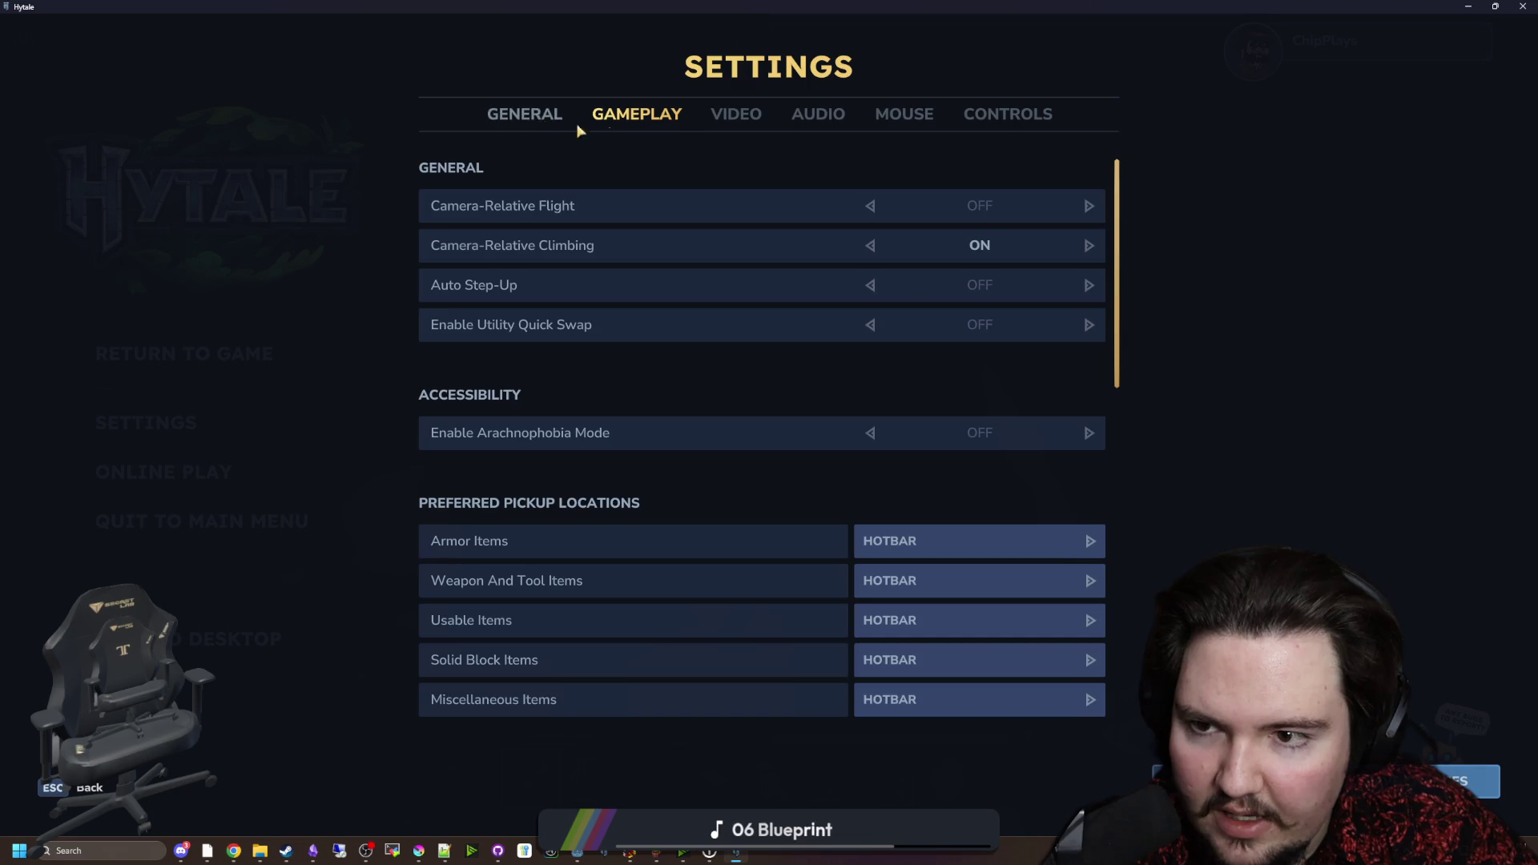
{"action": "left_click", "coordinate": [758, 124]}
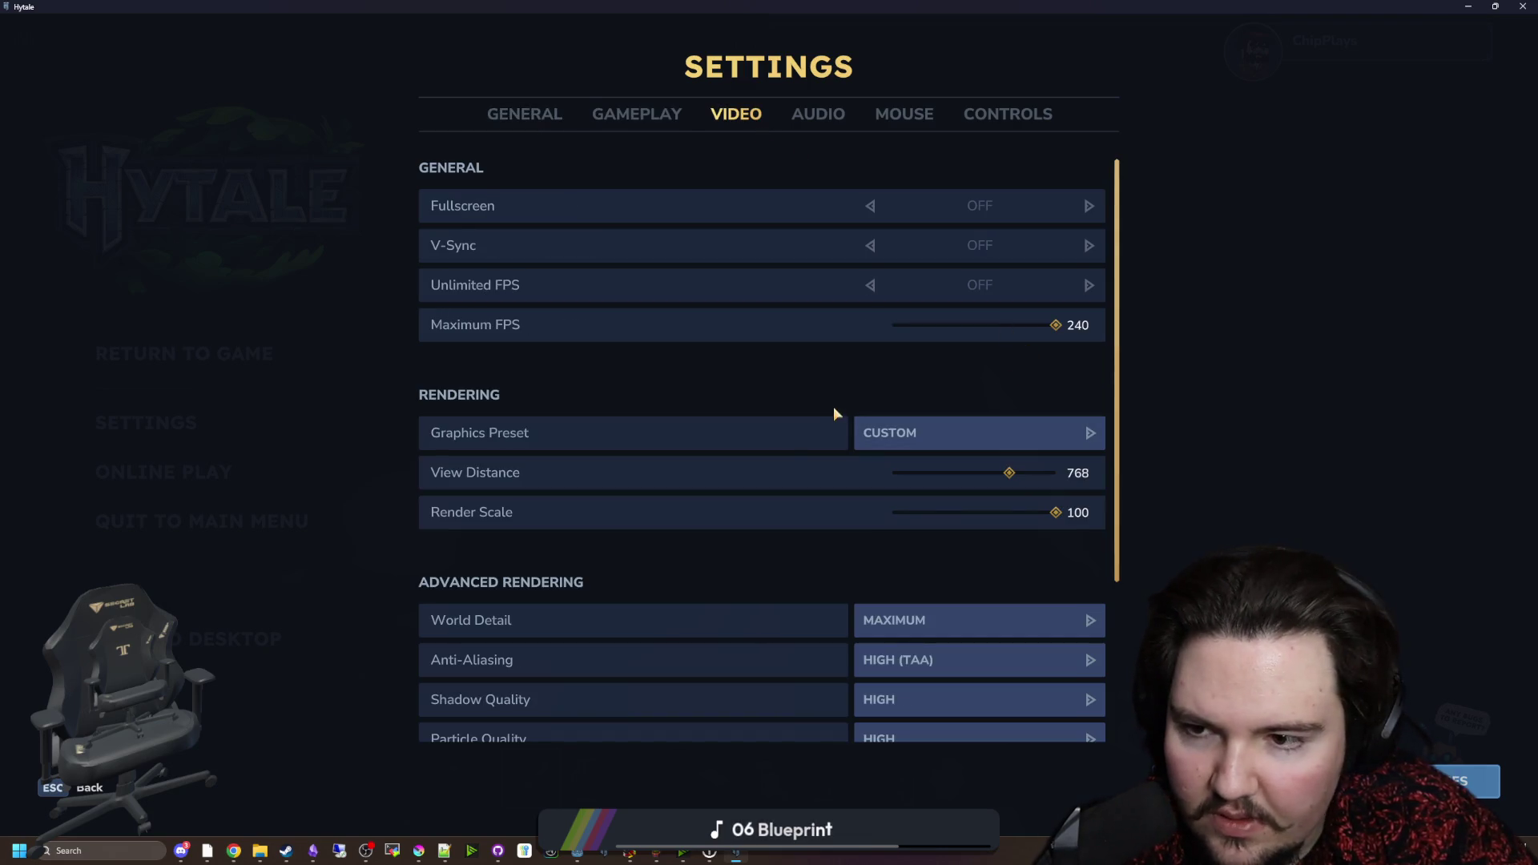
{"action": "left_click", "coordinate": [910, 433]}
{"action": "left_click", "coordinate": [1141, 497]}
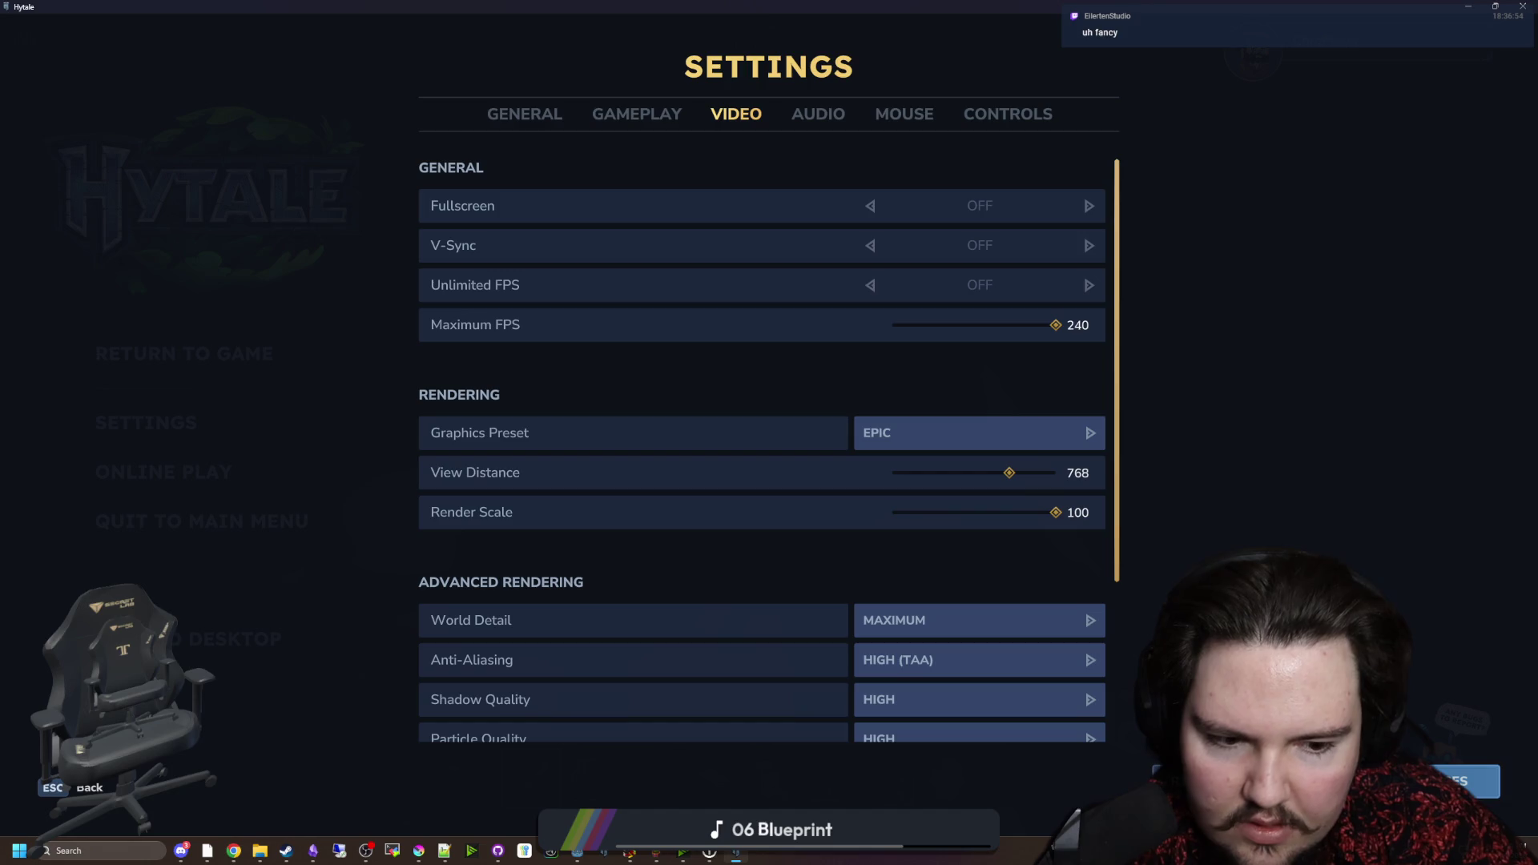
{"action": "key", "text": "Escape"}
{"action": "key", "text": "Escape"}
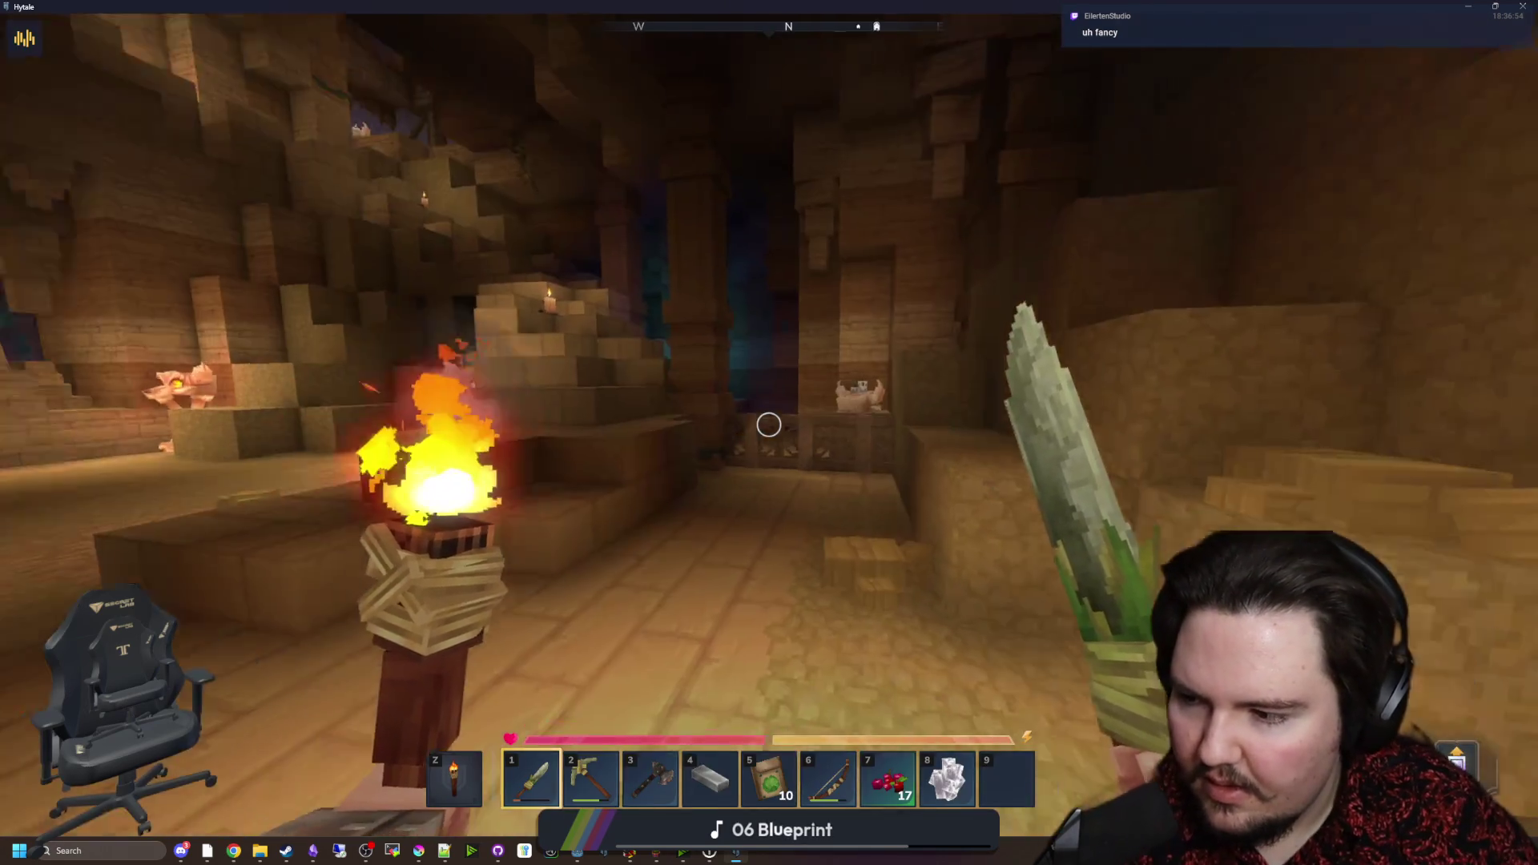
Step: Walk deeper into the cave and mine the sandstone rubble with the sword
{"action": "key", "text": "w"}
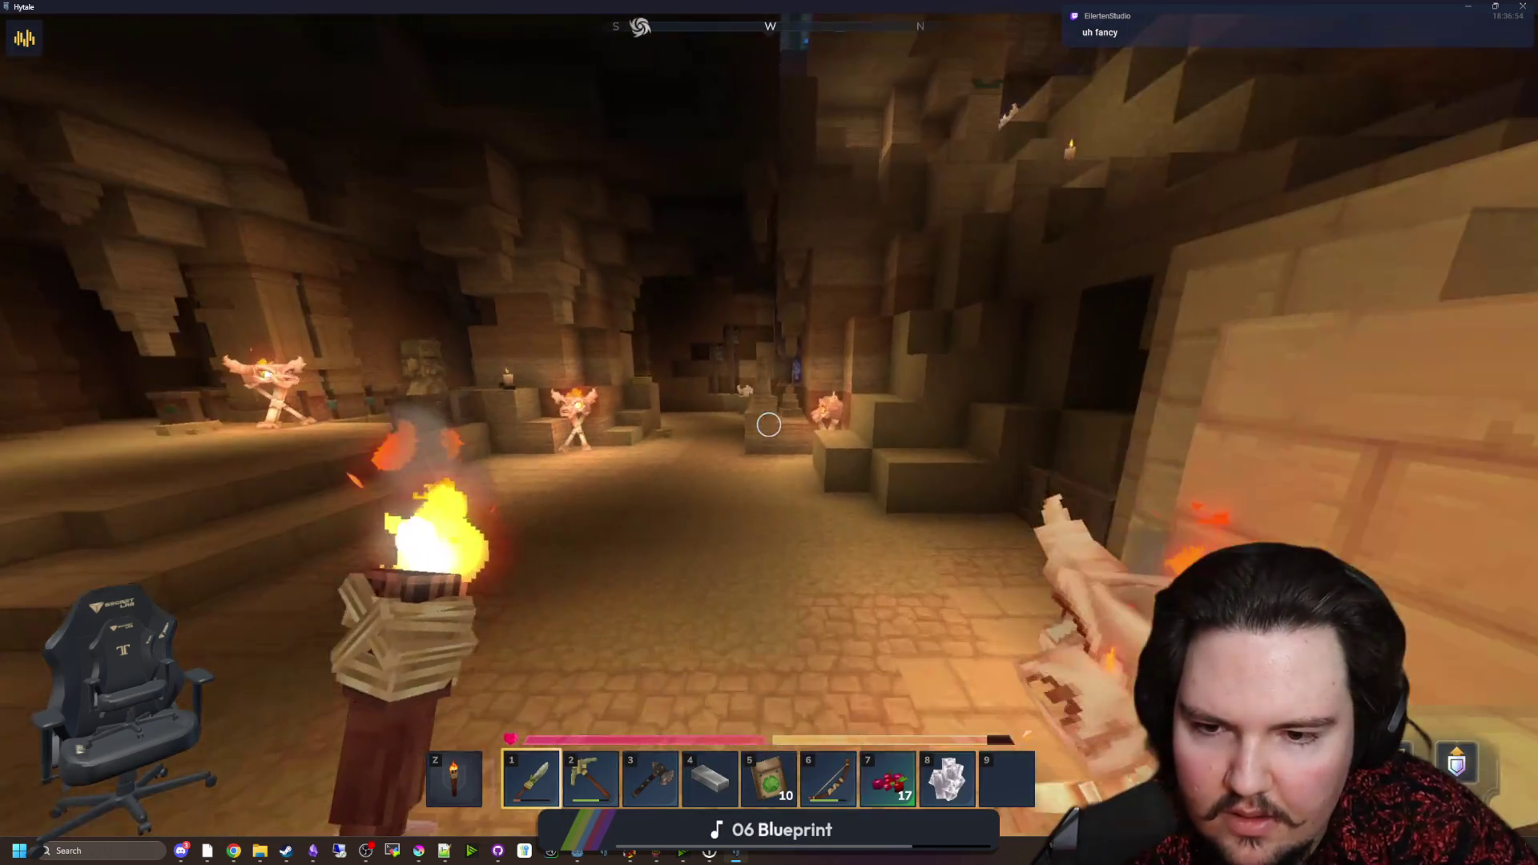
{"action": "left_click", "coordinate": [769, 425]}
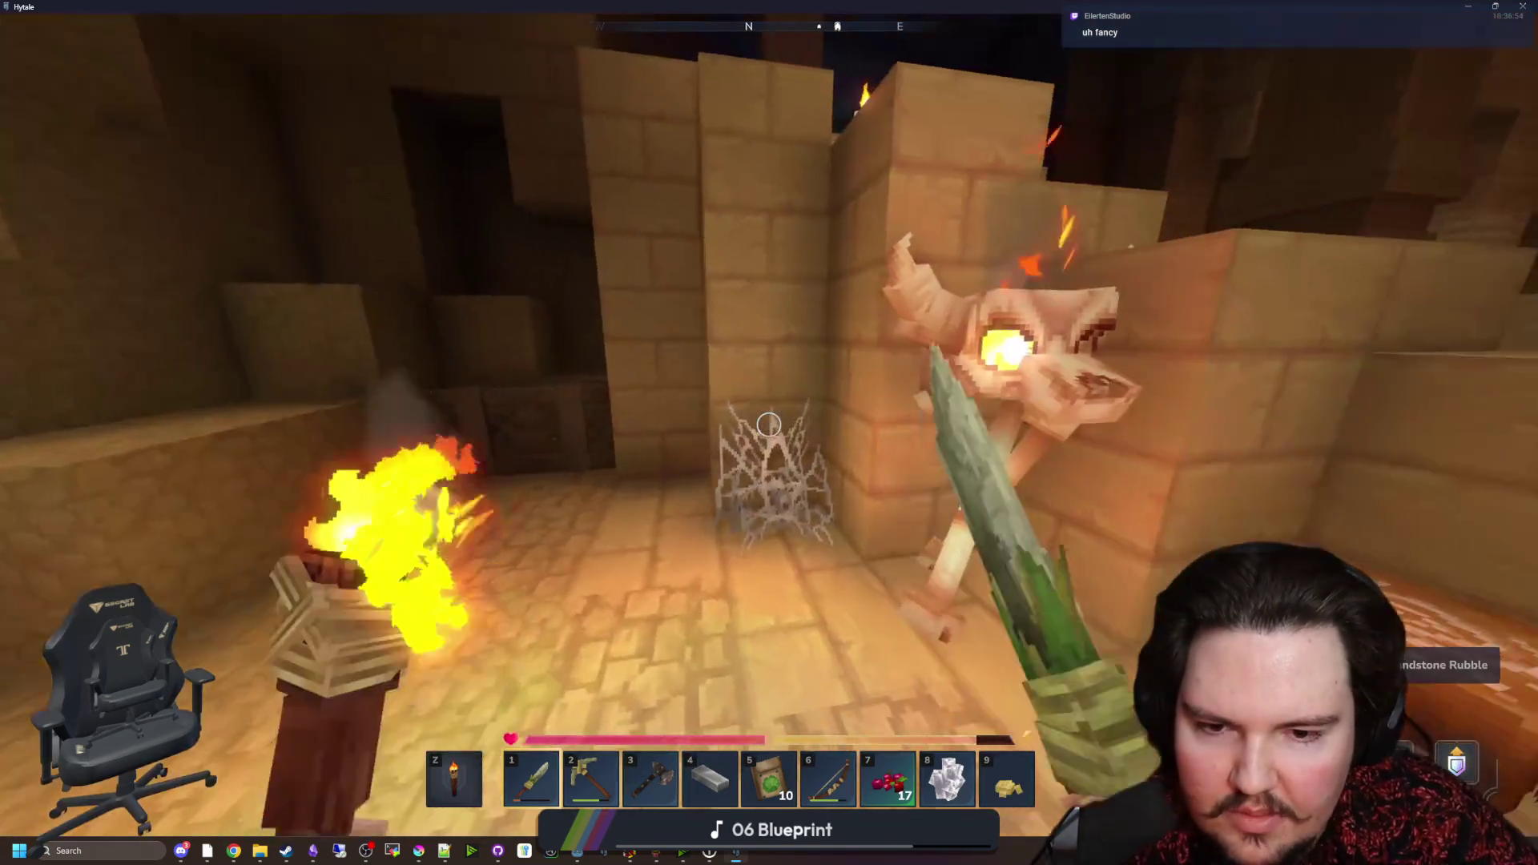
{"action": "left_click", "coordinate": [769, 425]}
{"action": "left_click", "coordinate": [769, 425]}
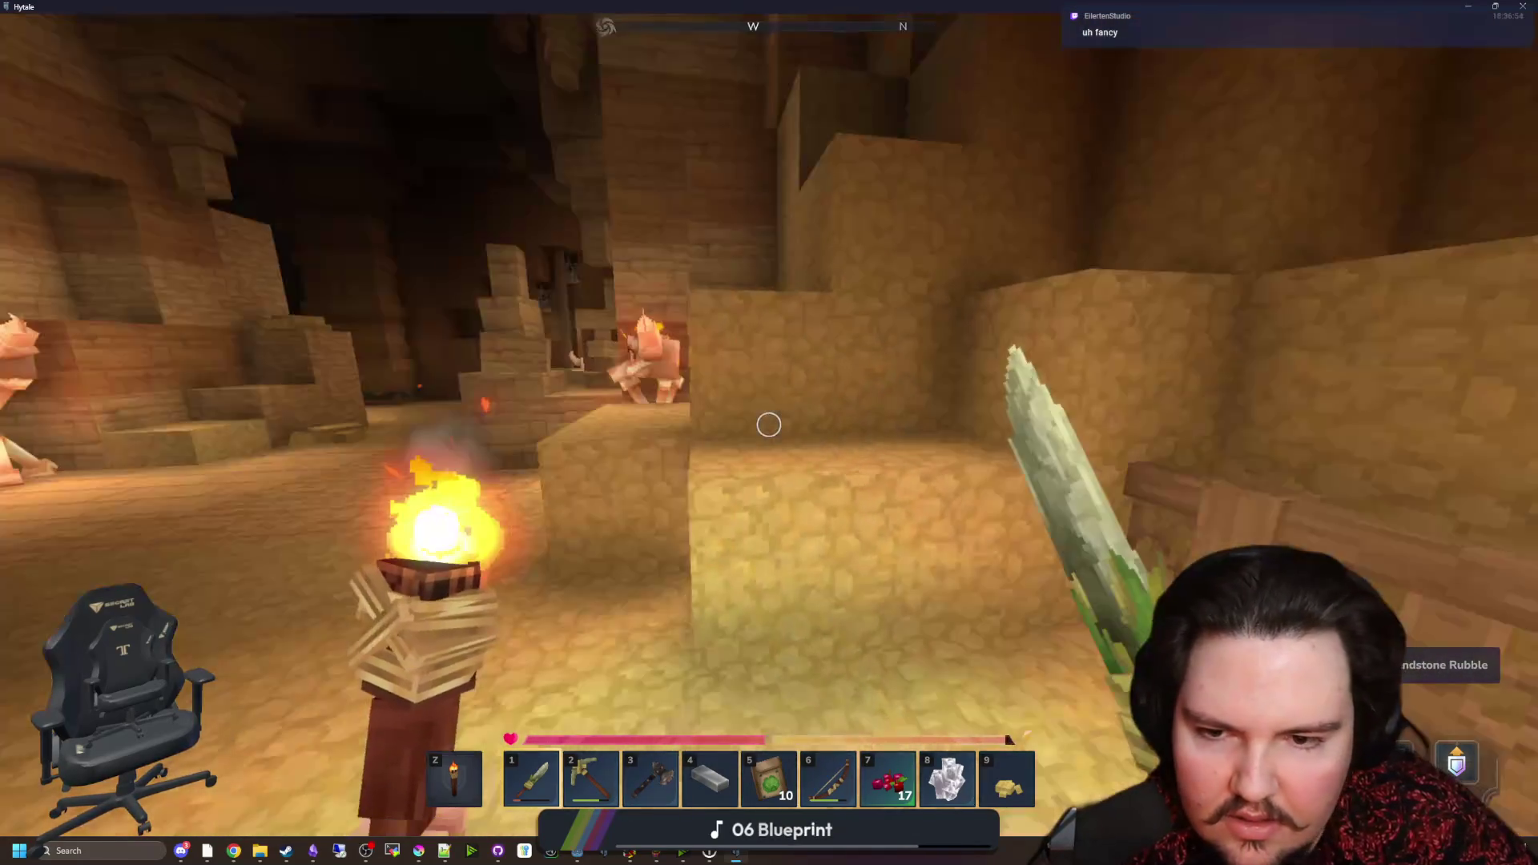
Step: Walk into the teal chamber and open the High-roll Chest
{"action": "key", "text": "w"}
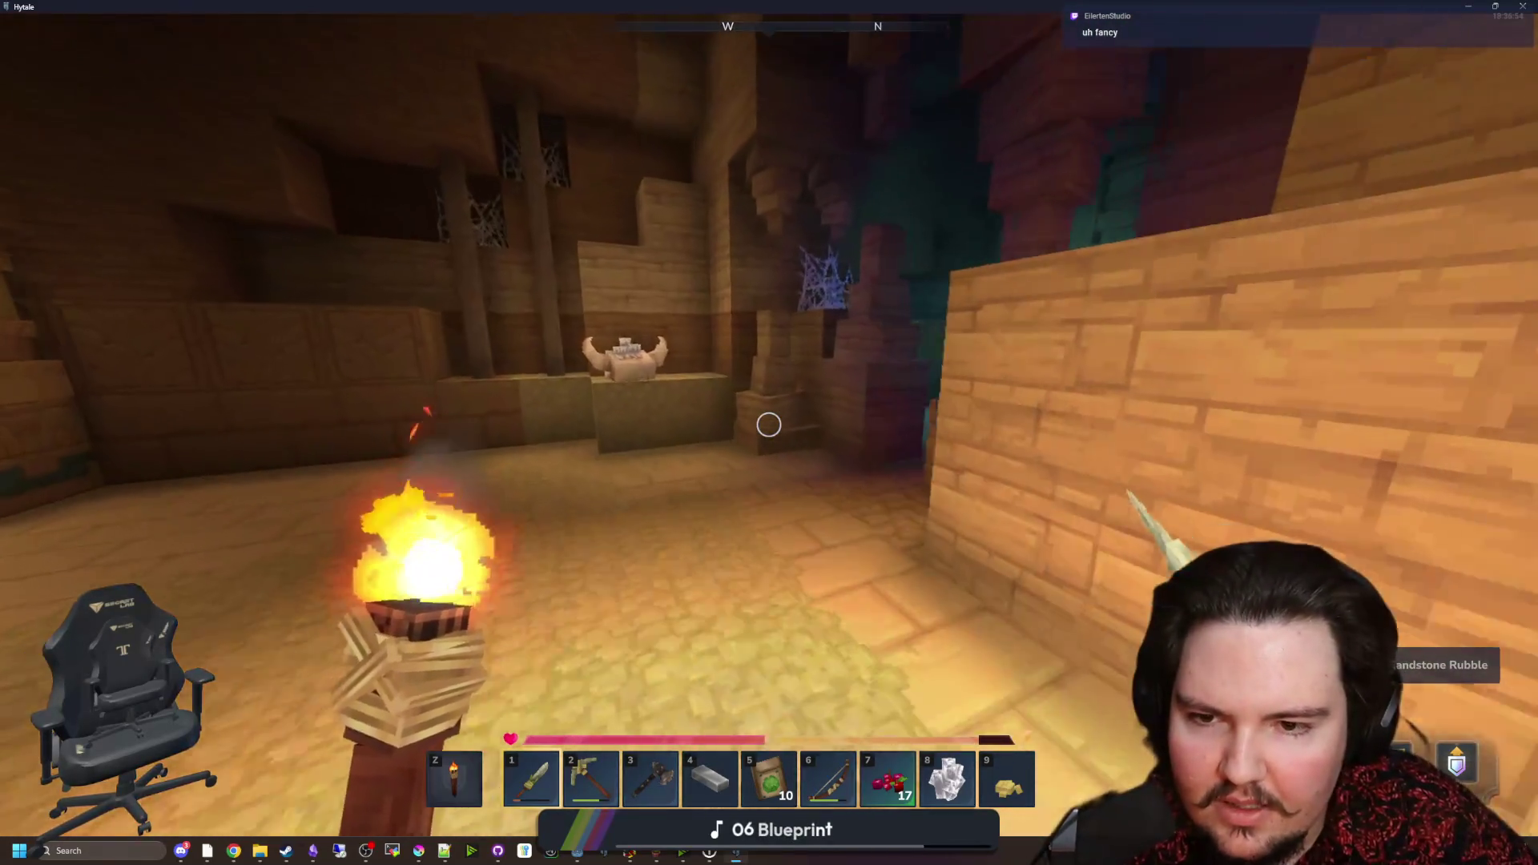
{"action": "key", "text": "w"}
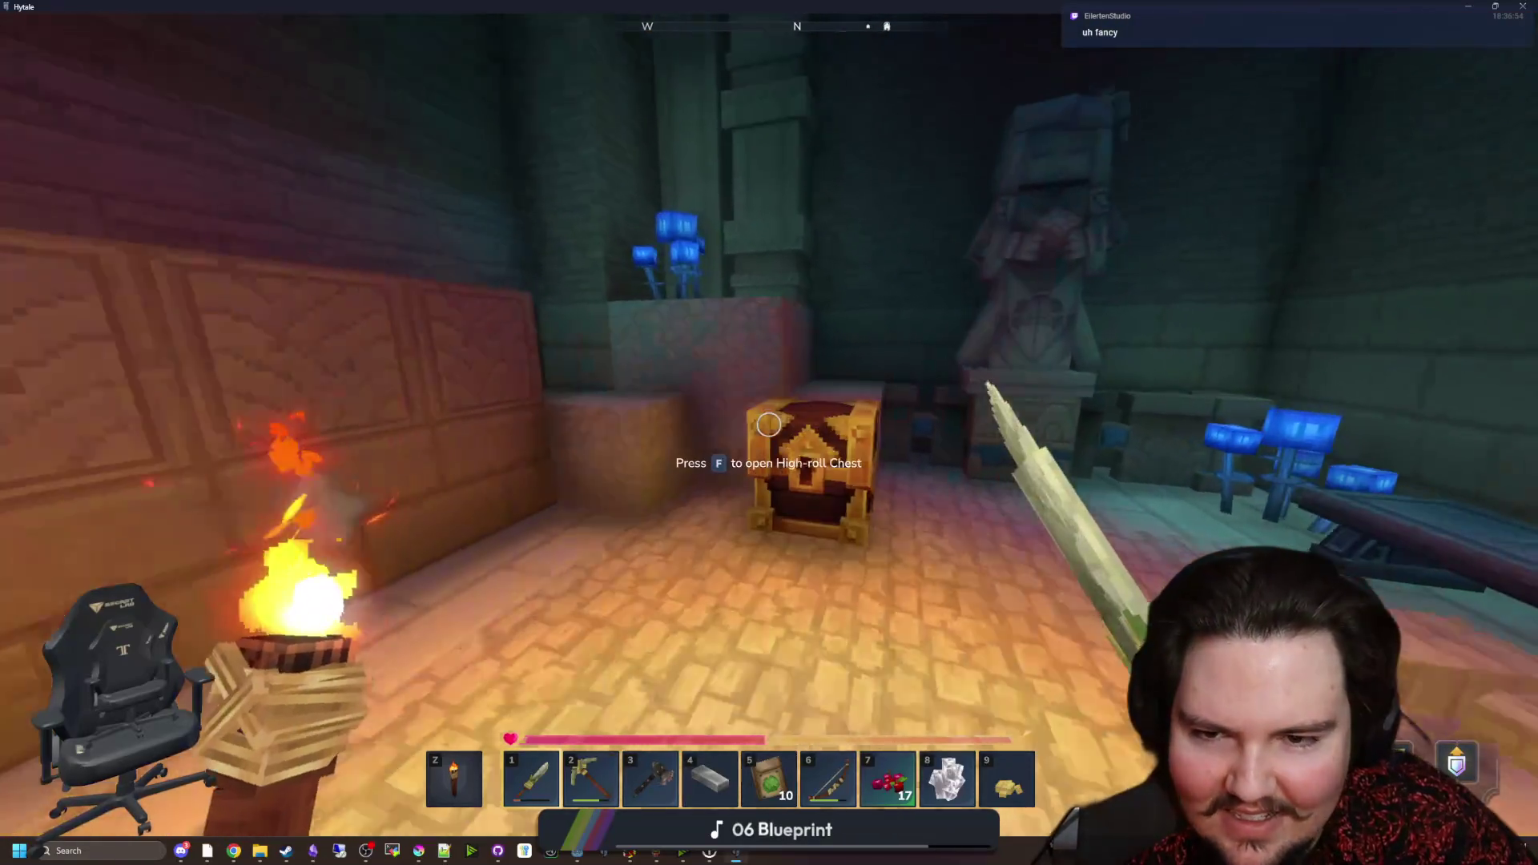
{"action": "key", "text": "f"}
{"action": "key", "text": "Escape"}
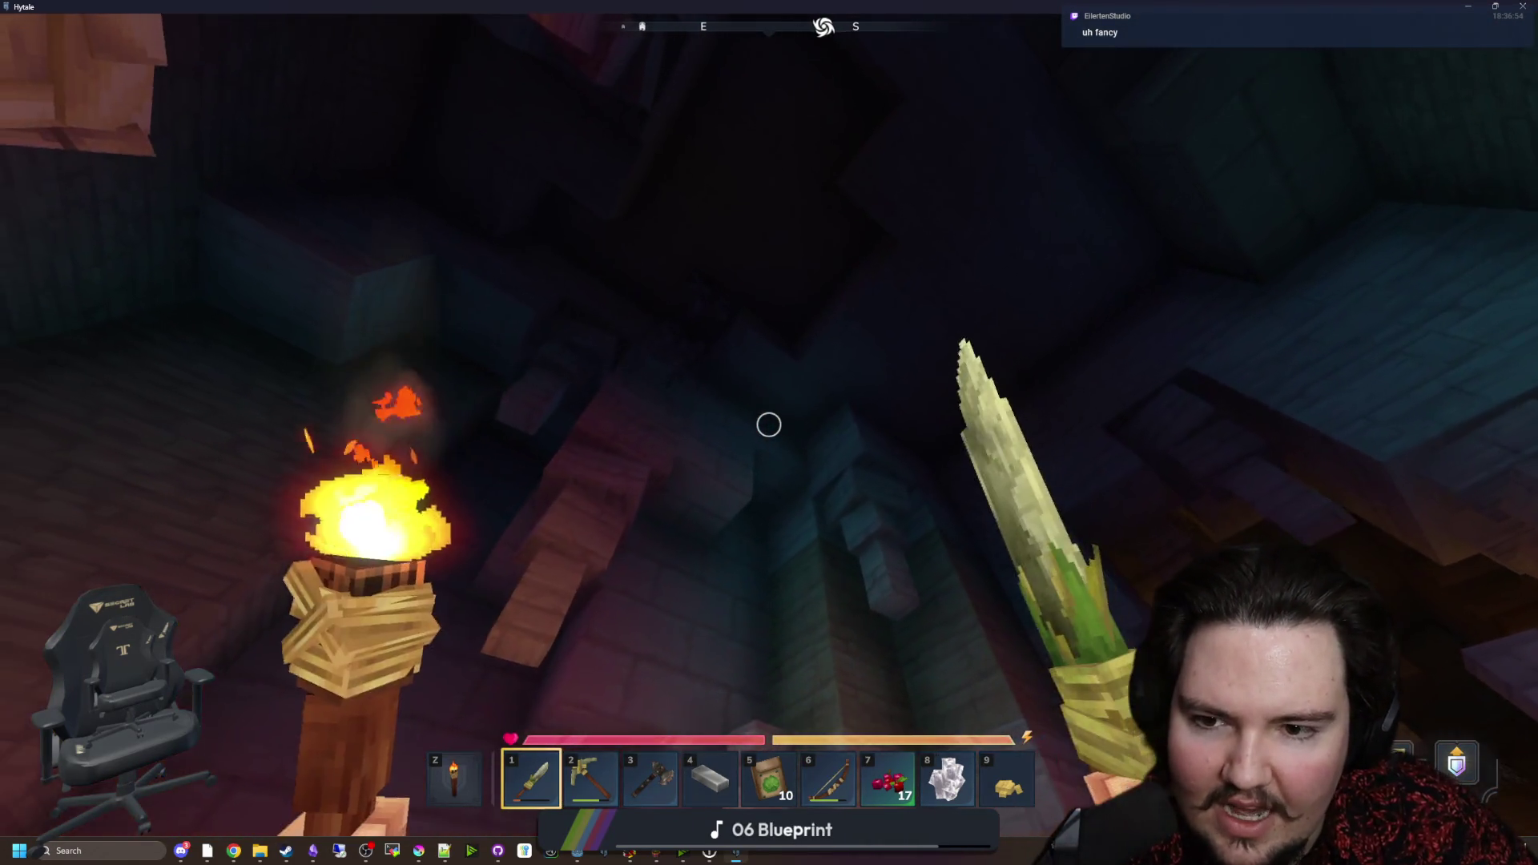
Step: Run into the lit cave, open the wooden chest, then pause the game
{"action": "key", "text": "w"}
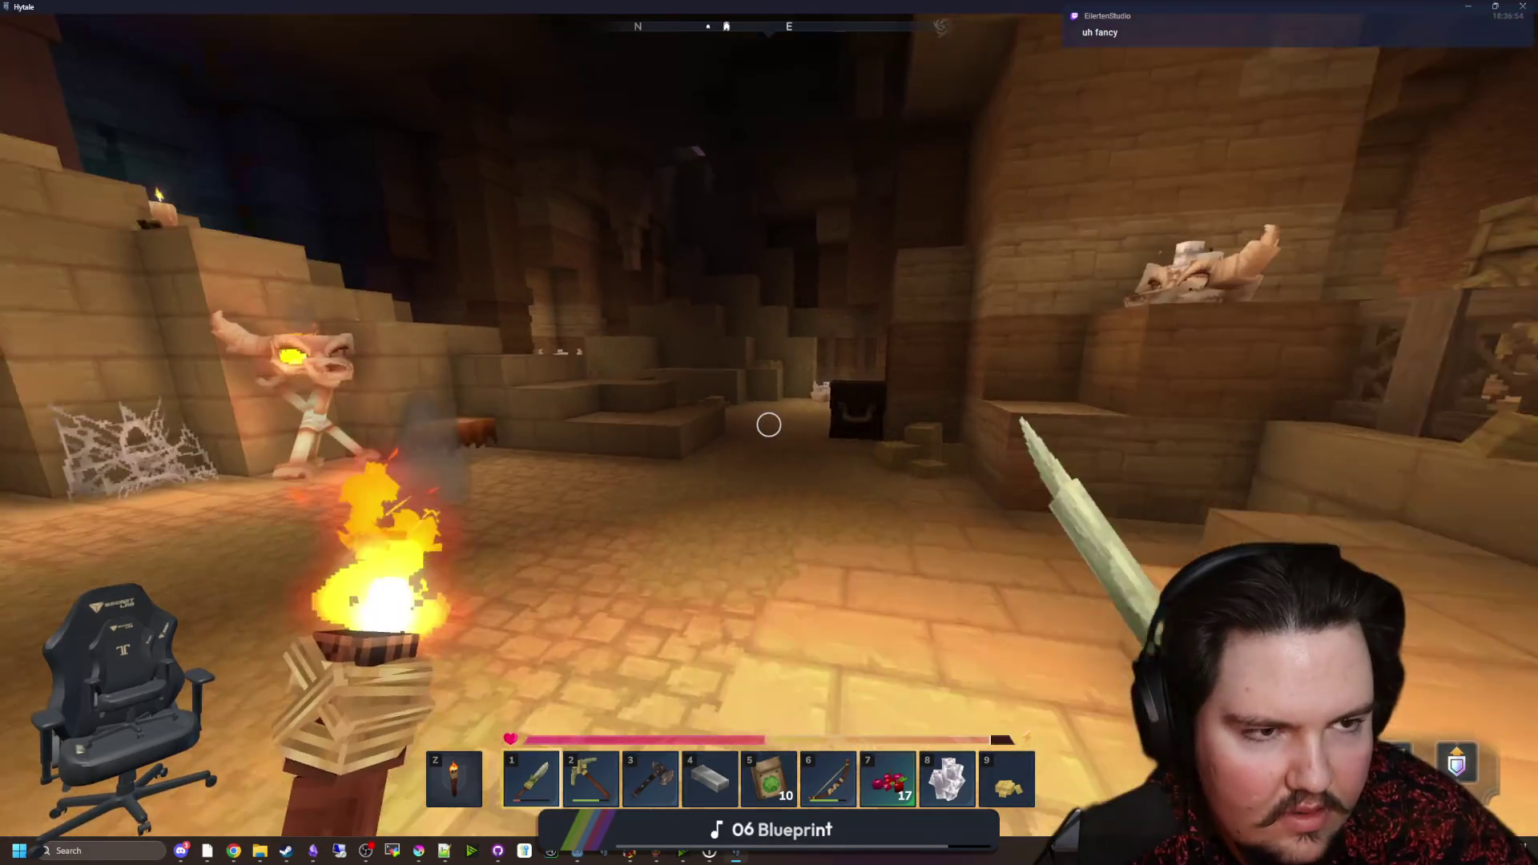
{"action": "key", "text": "w"}
{"action": "key", "text": "f"}
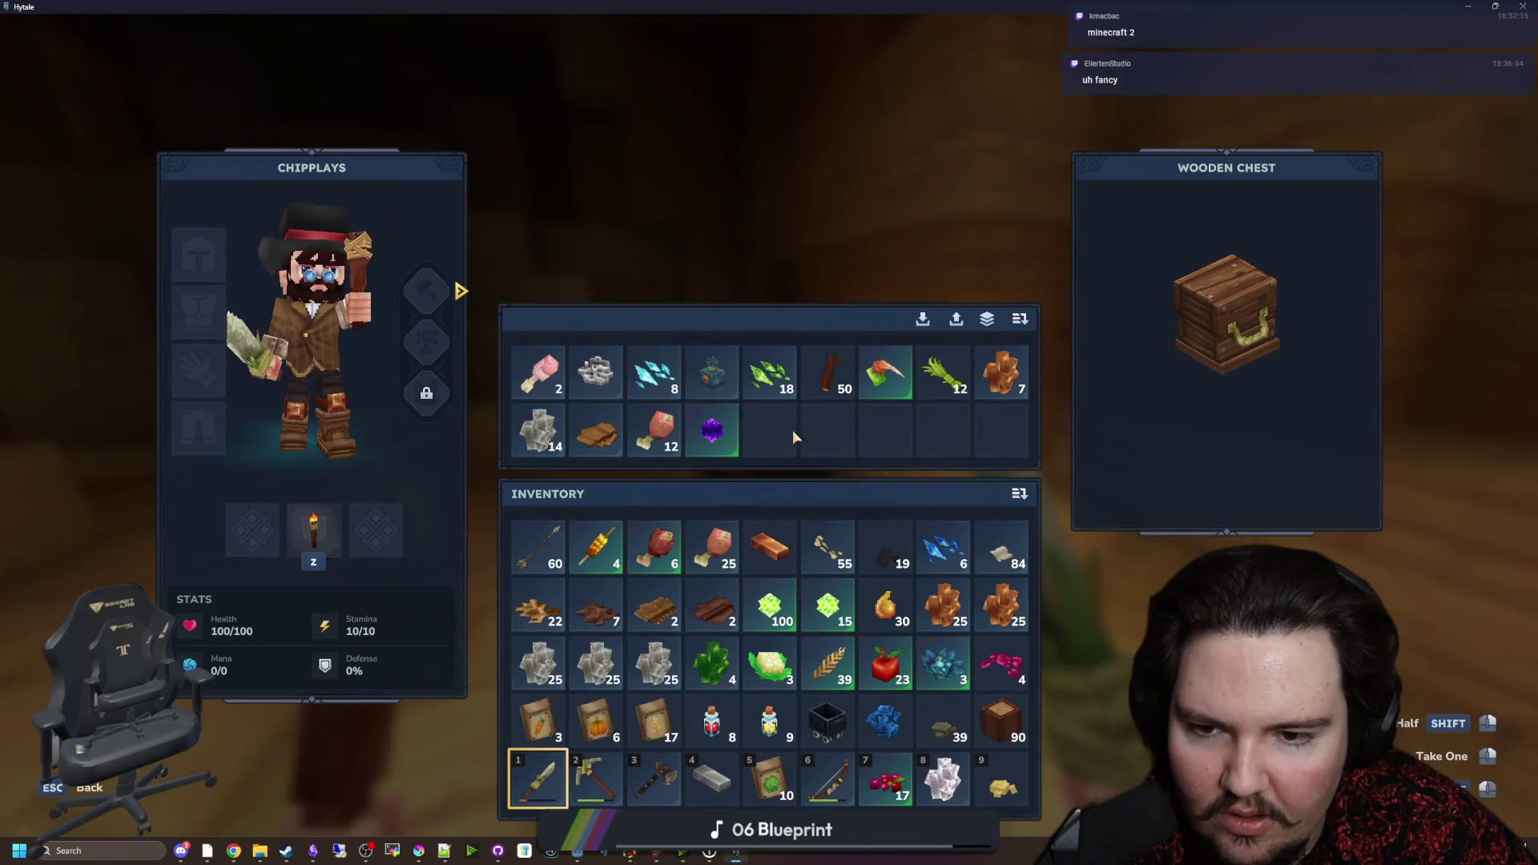
{"action": "key", "text": "Escape"}
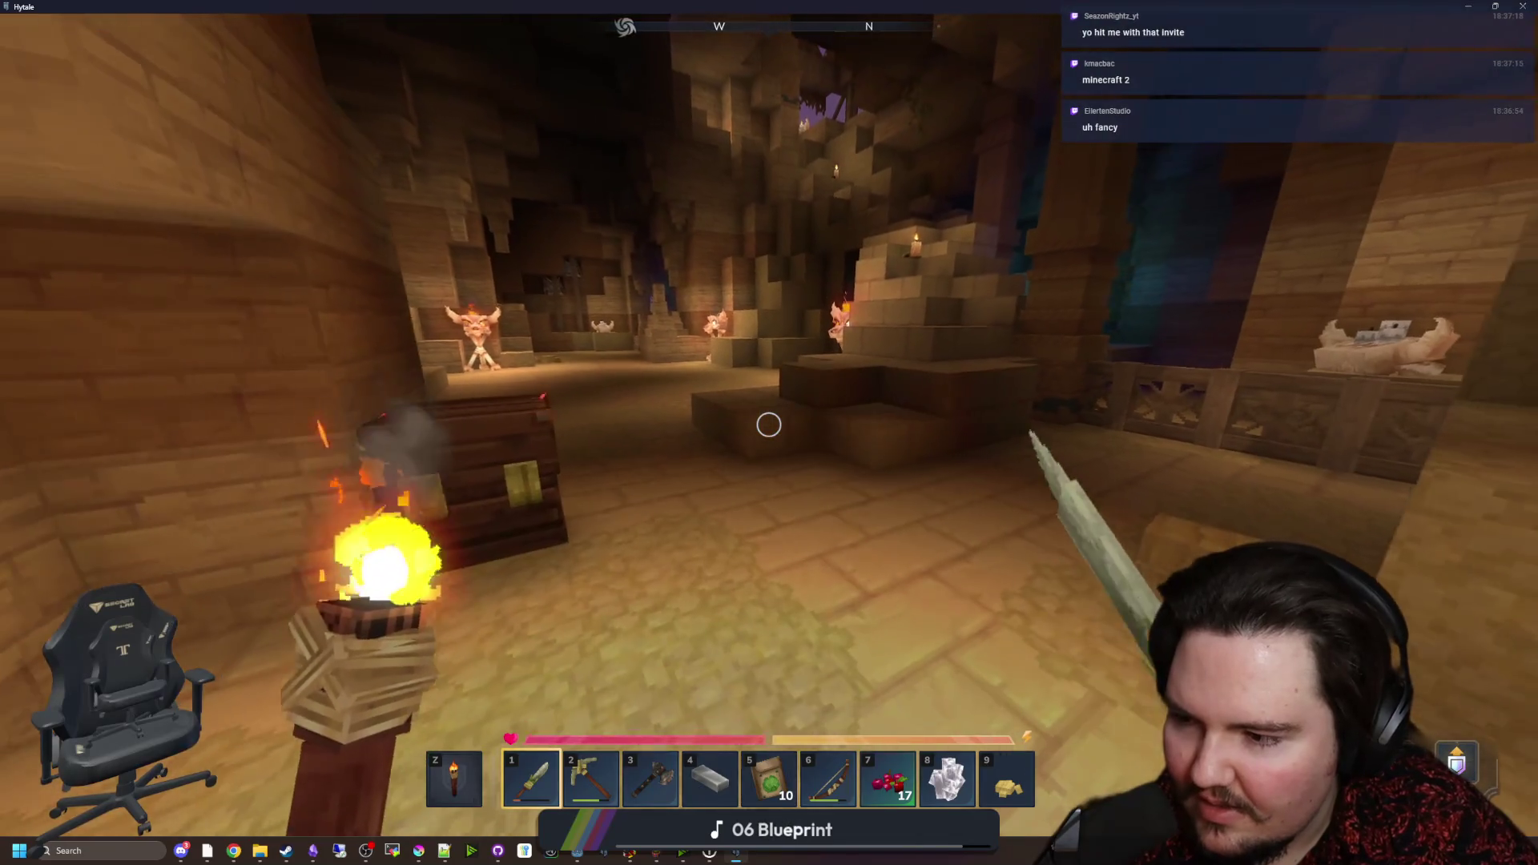
{"action": "key", "text": "Escape"}
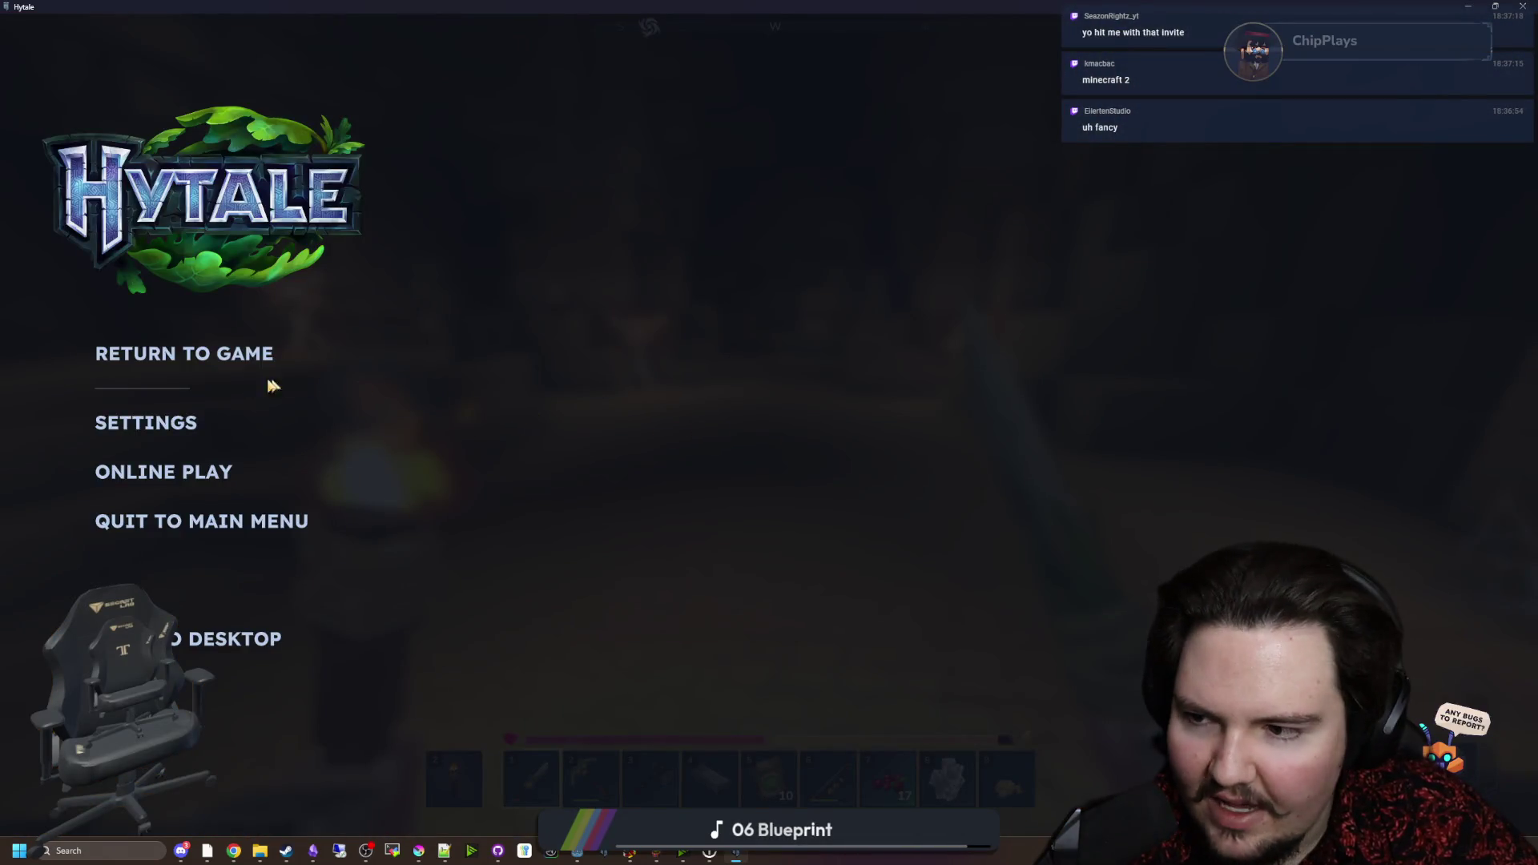
Step: Look at the video settings and the Online Play sharing options, then switch to the Godot editor
{"action": "left_click", "coordinate": [181, 422]}
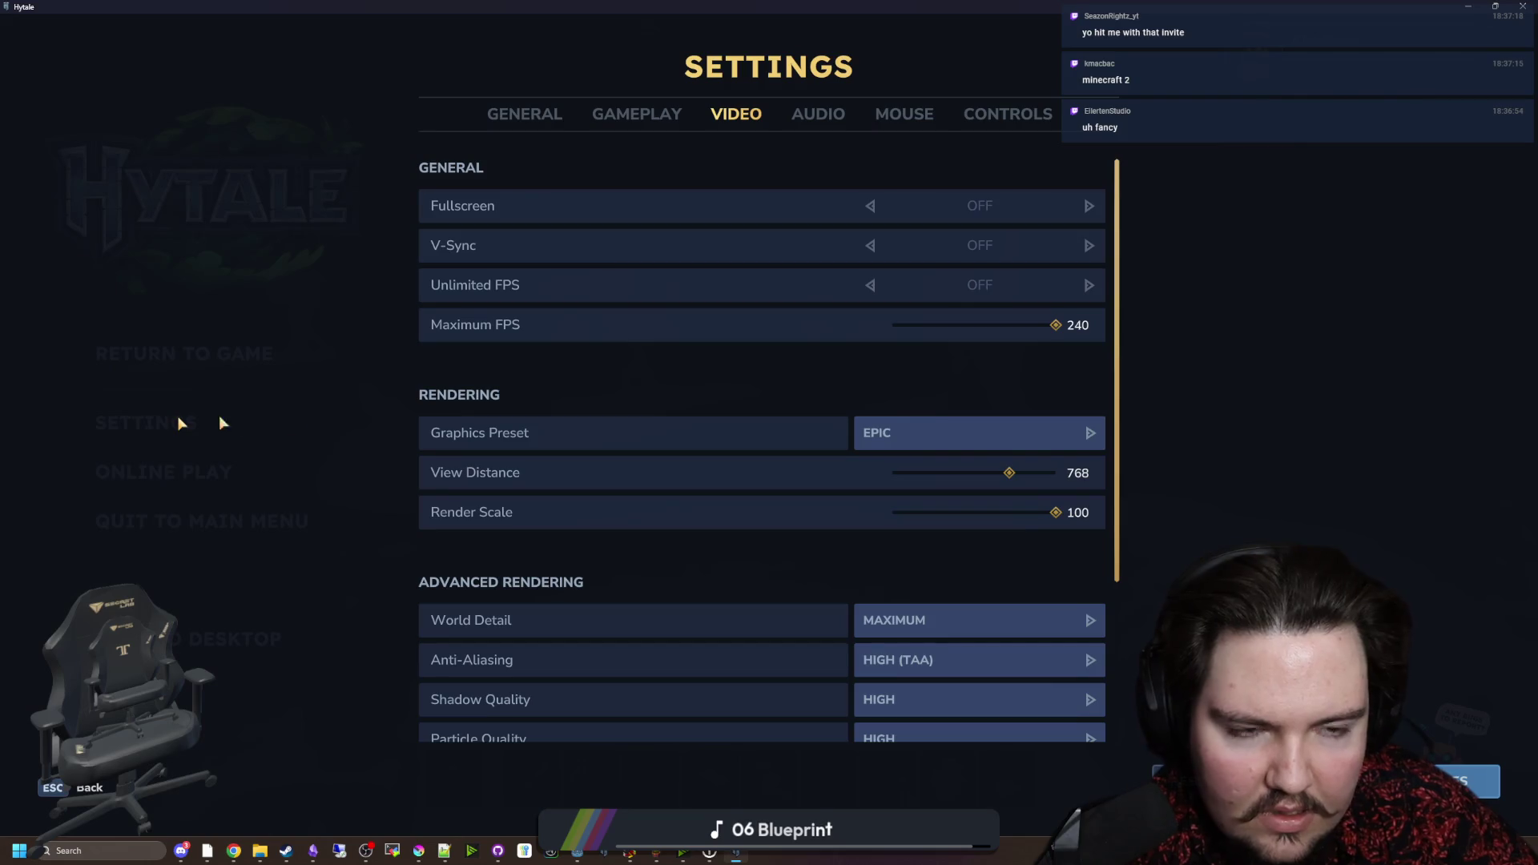
{"action": "key", "text": "Escape"}
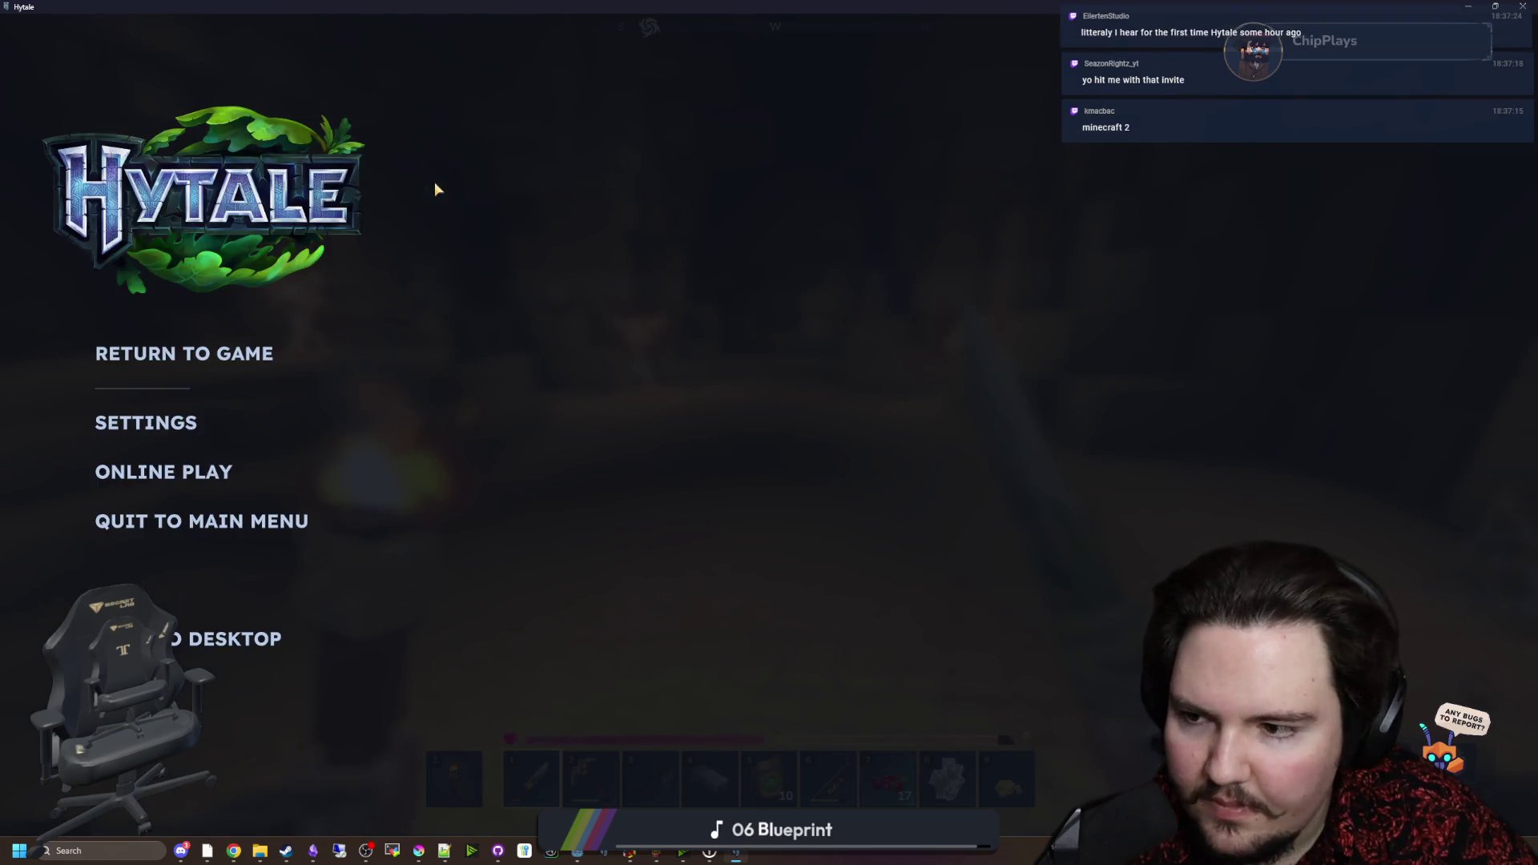
{"action": "left_click", "coordinate": [185, 479]}
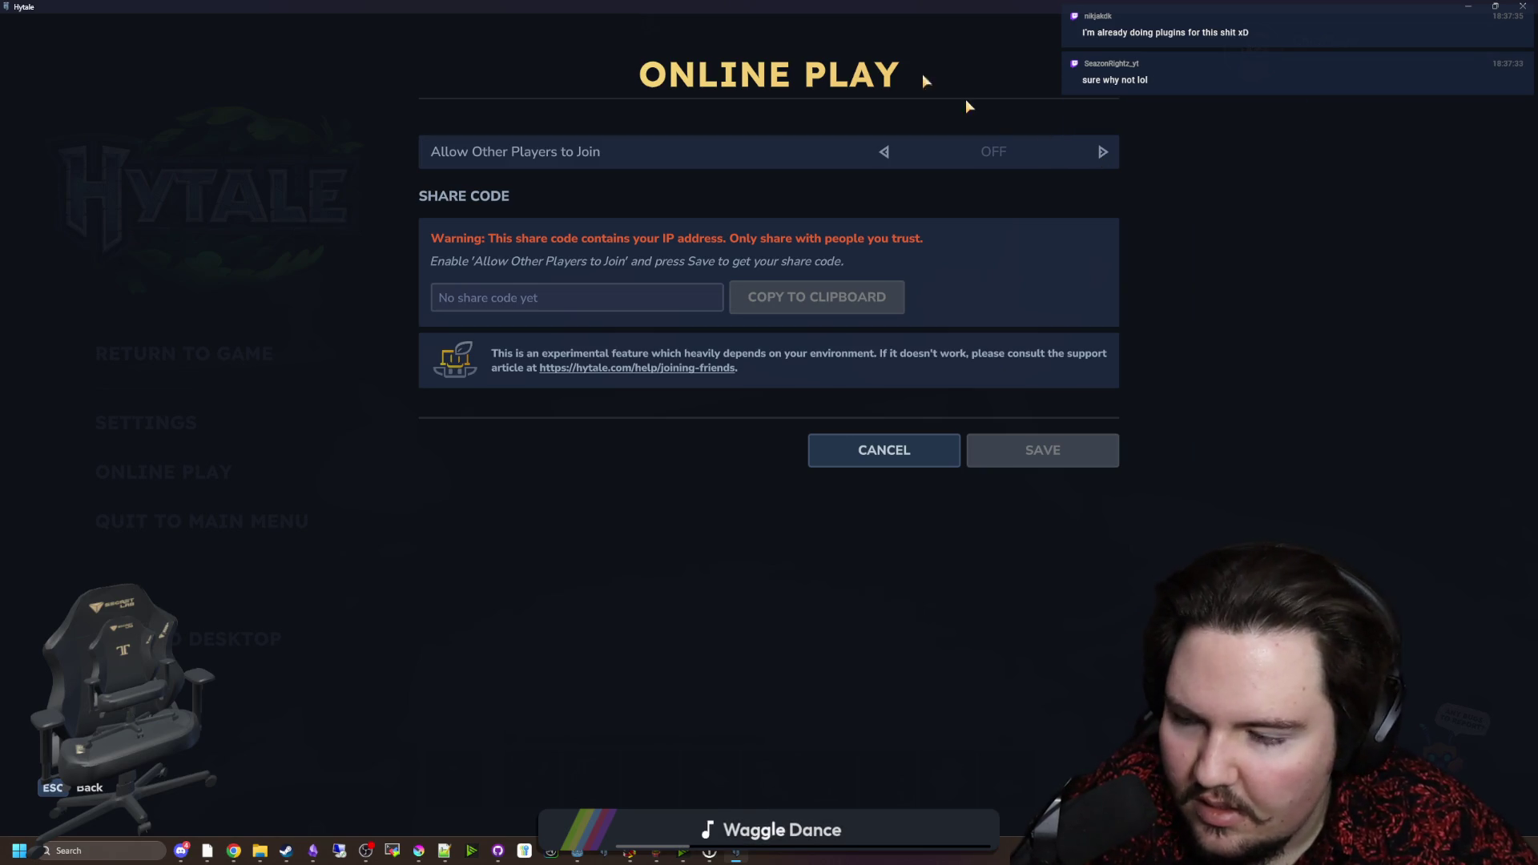
{"action": "key", "text": "alt+Tab"}
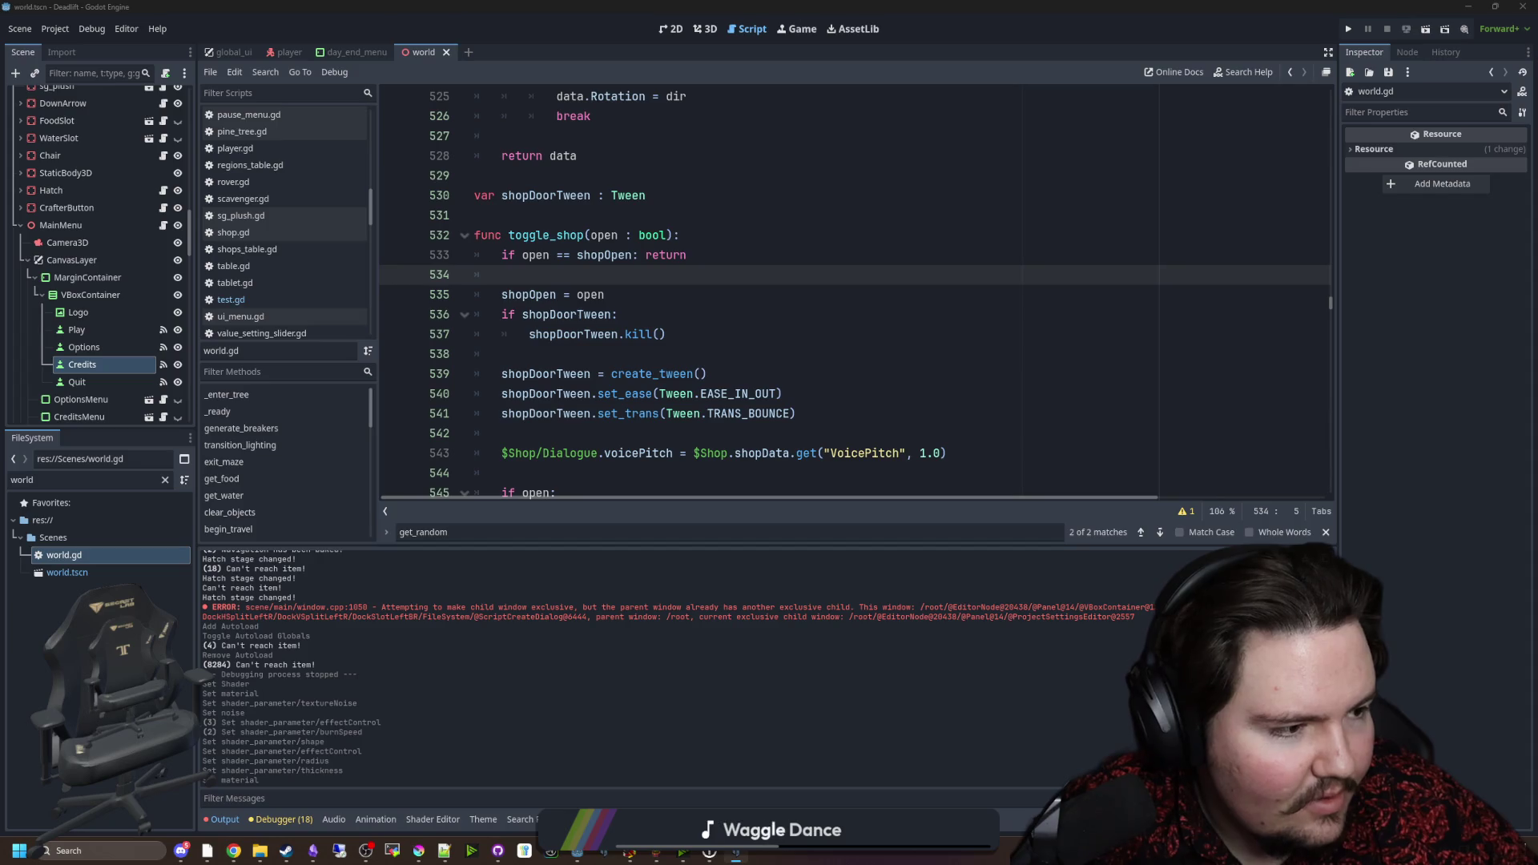
Step: Place the cursor at the end of line 536 in world.gd, then switch back to paused Hytale
{"action": "left_click", "coordinate": [779, 317]}
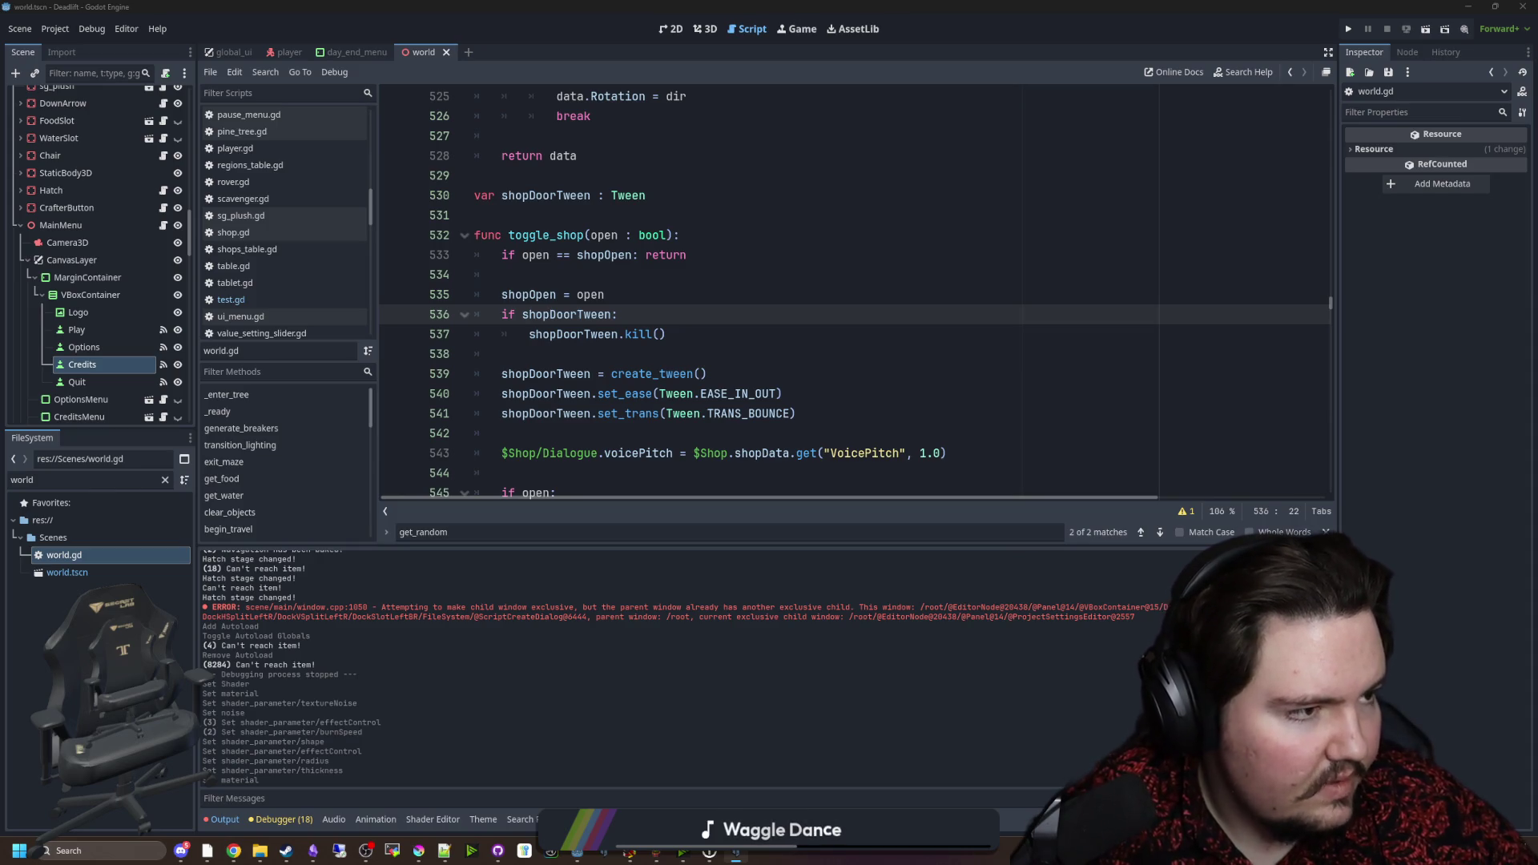
{"action": "key", "text": "alt+Tab"}
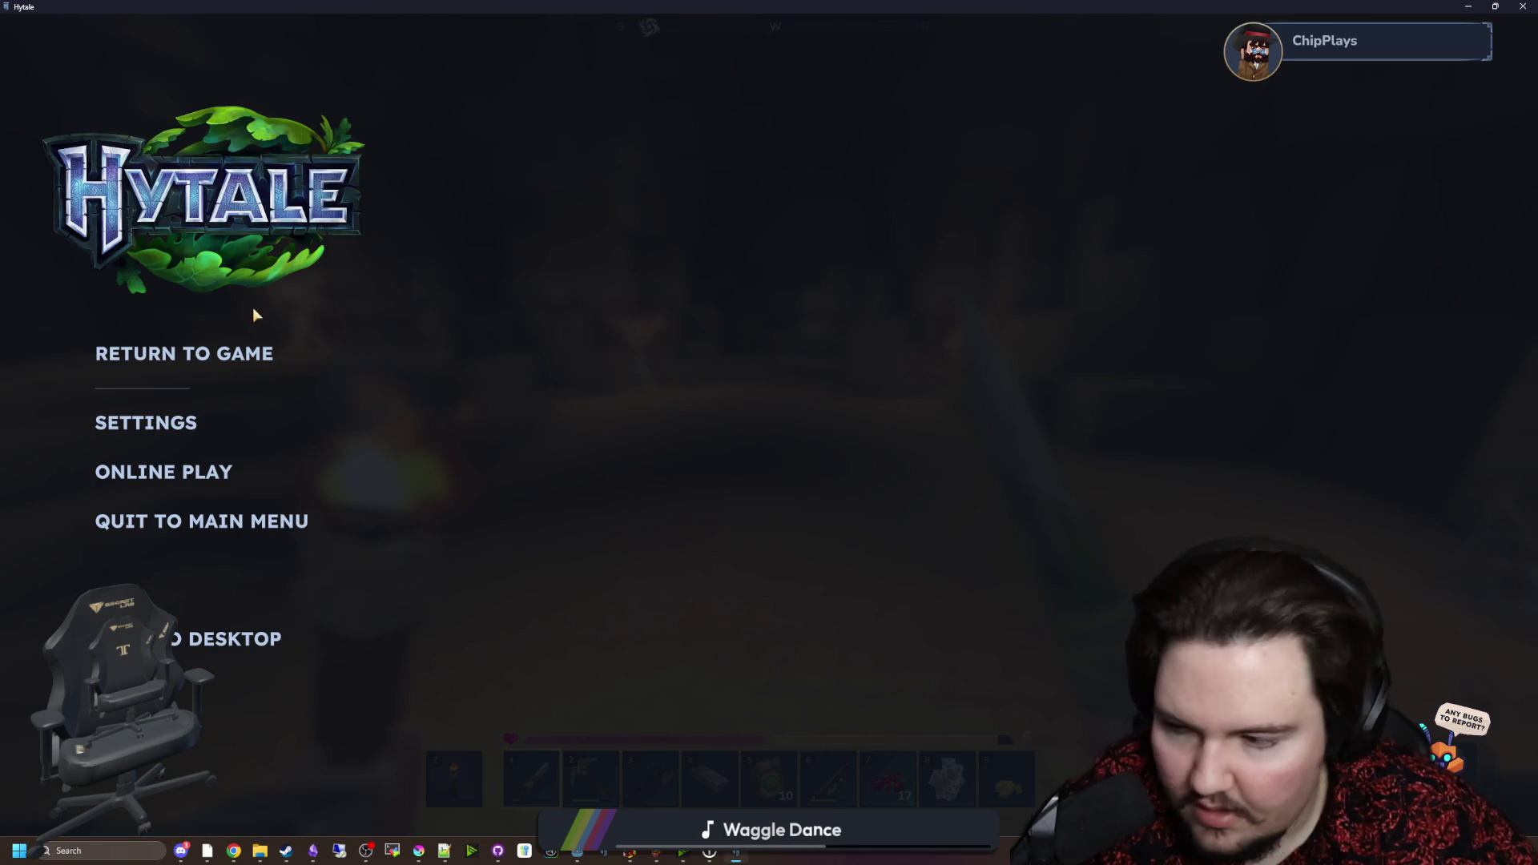
Step: Resume Hytale and walk down the temple hall toward the skeletons and blue portal
{"action": "left_click", "coordinate": [241, 353]}
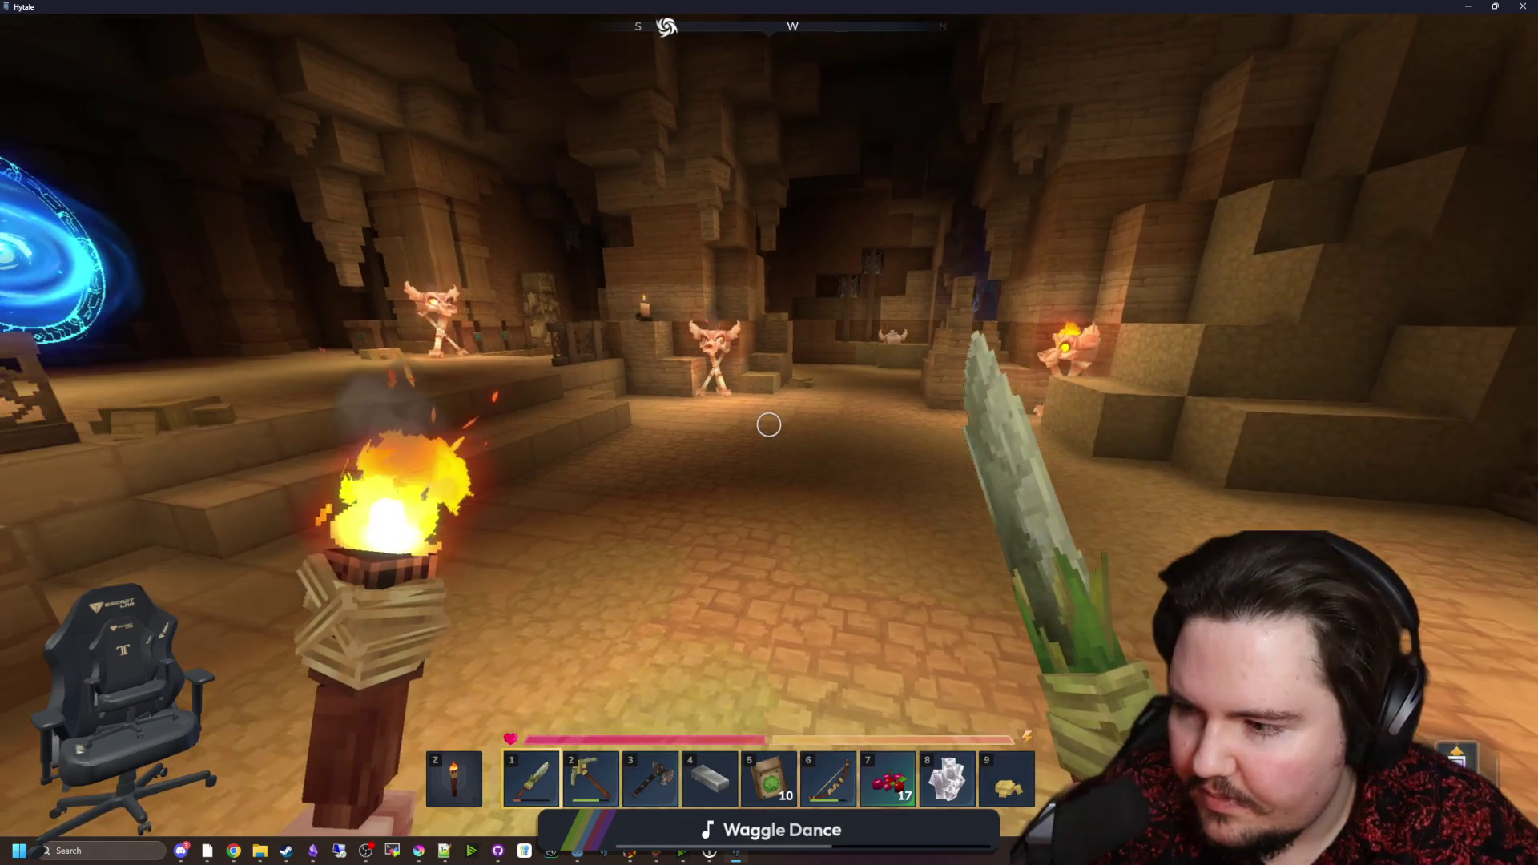
{"action": "key", "text": "w"}
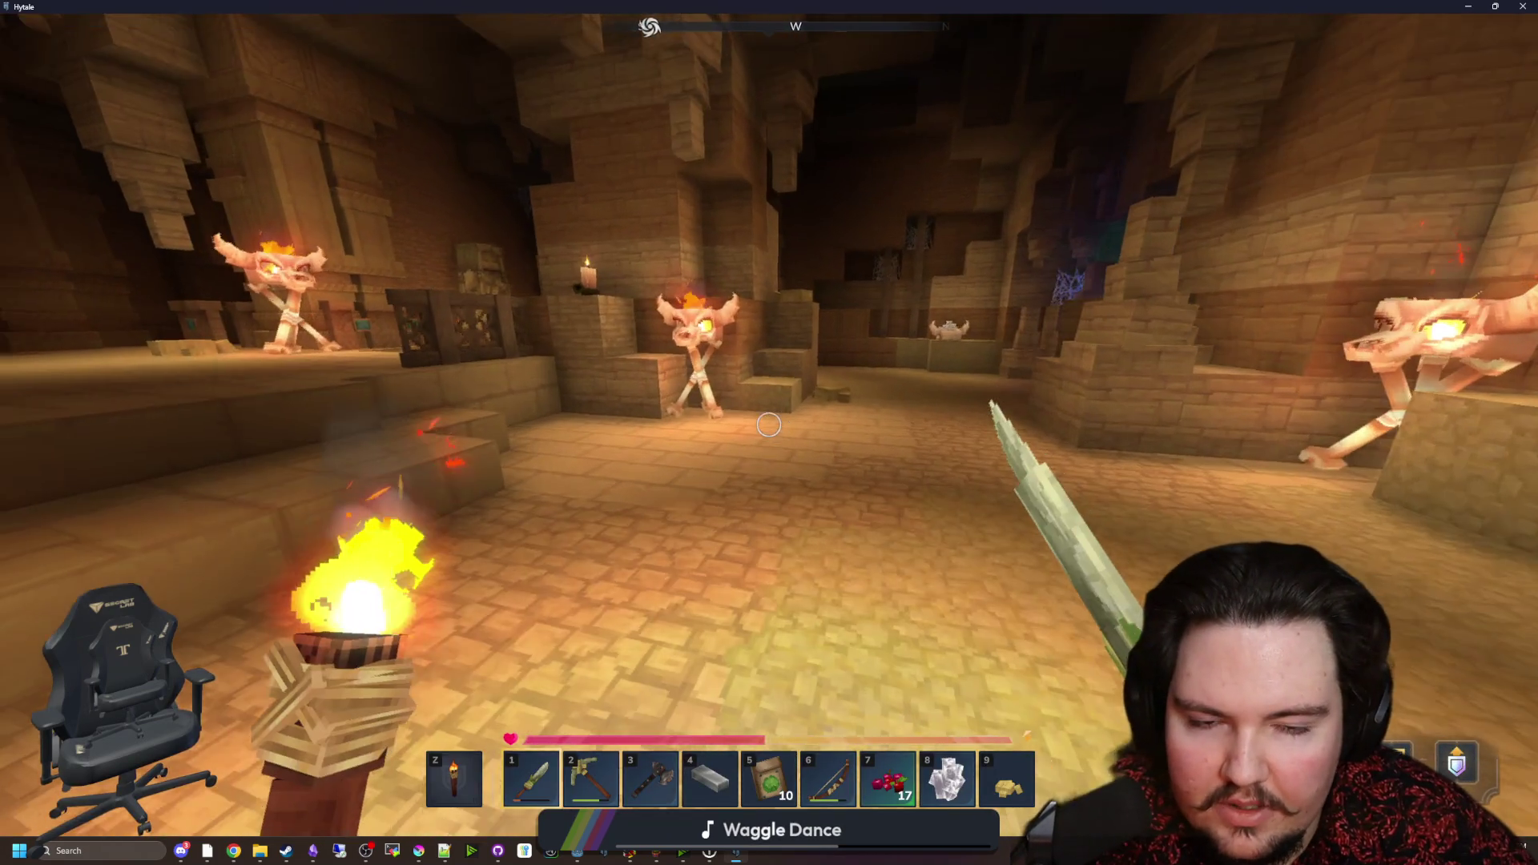
{"action": "key", "text": "w"}
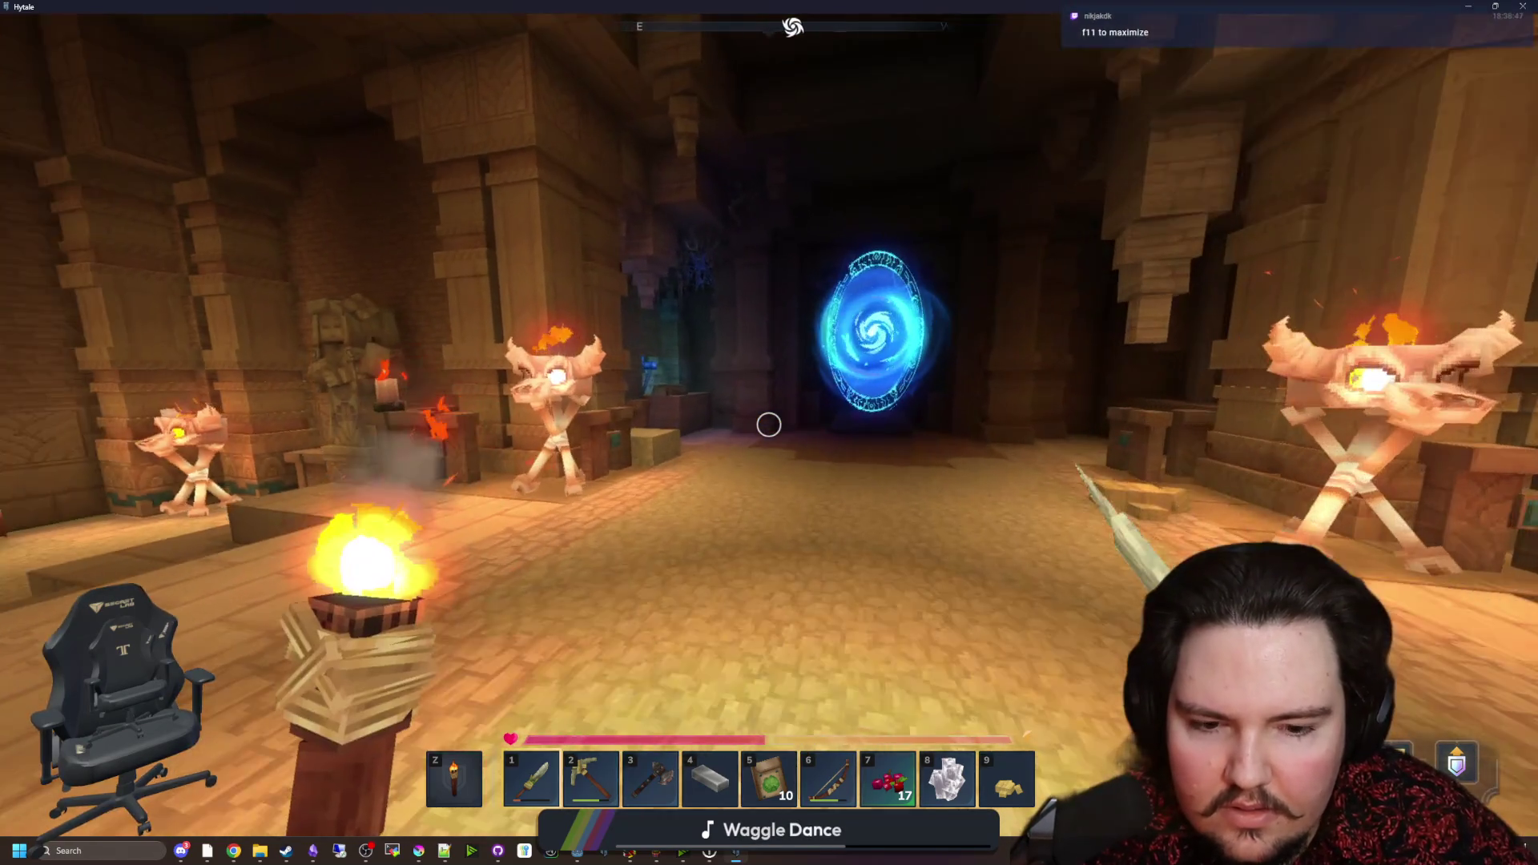
Step: Fight the skeletons with the blade, then switch the game to fullscreen with F11
{"action": "left_click", "coordinate": [769, 425]}
{"action": "left_click", "coordinate": [769, 424]}
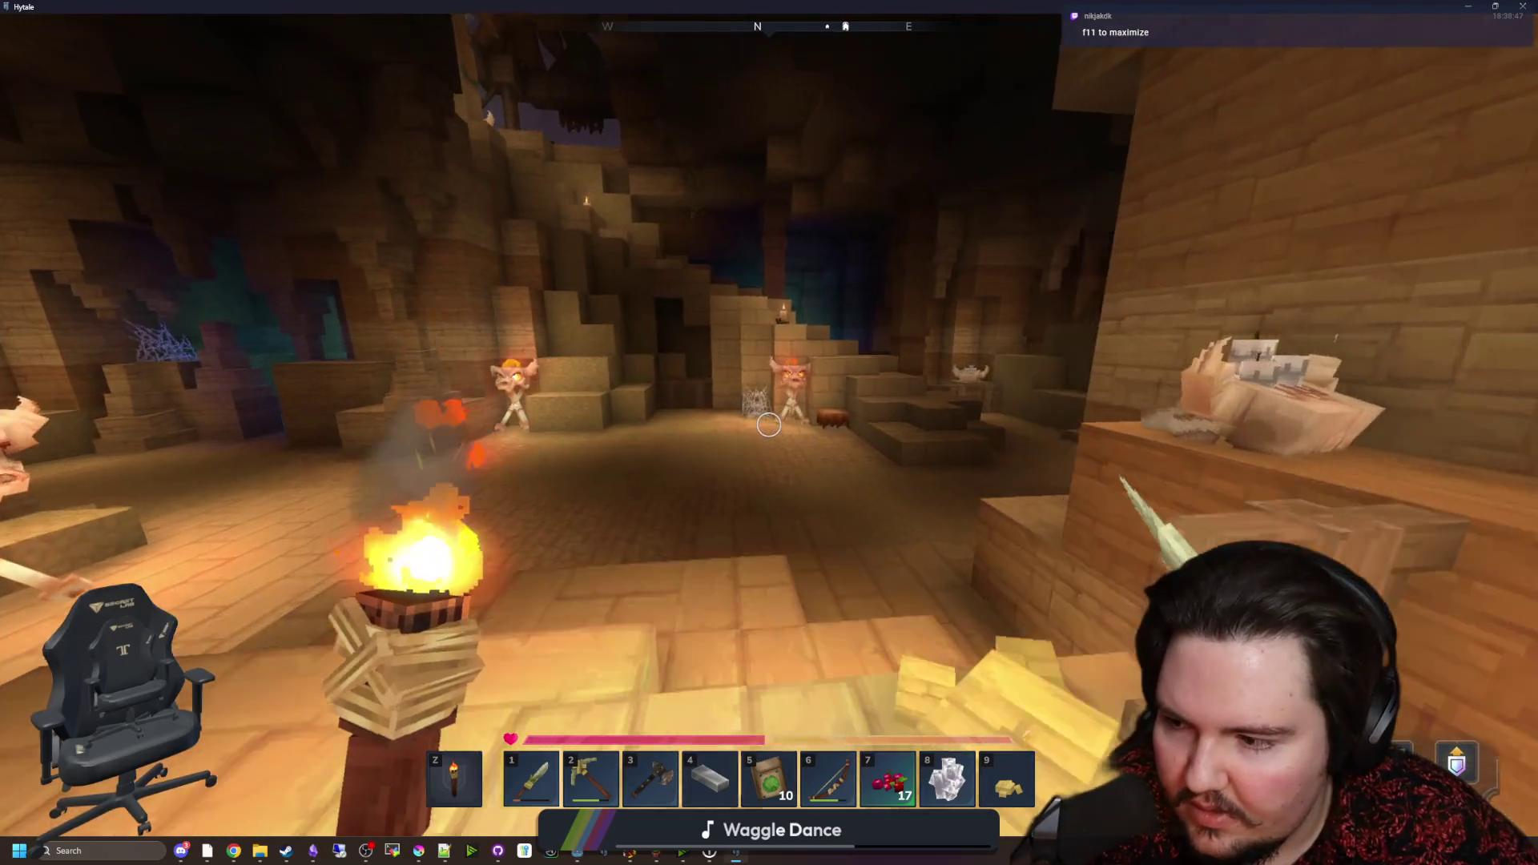
{"action": "left_click", "coordinate": [769, 424]}
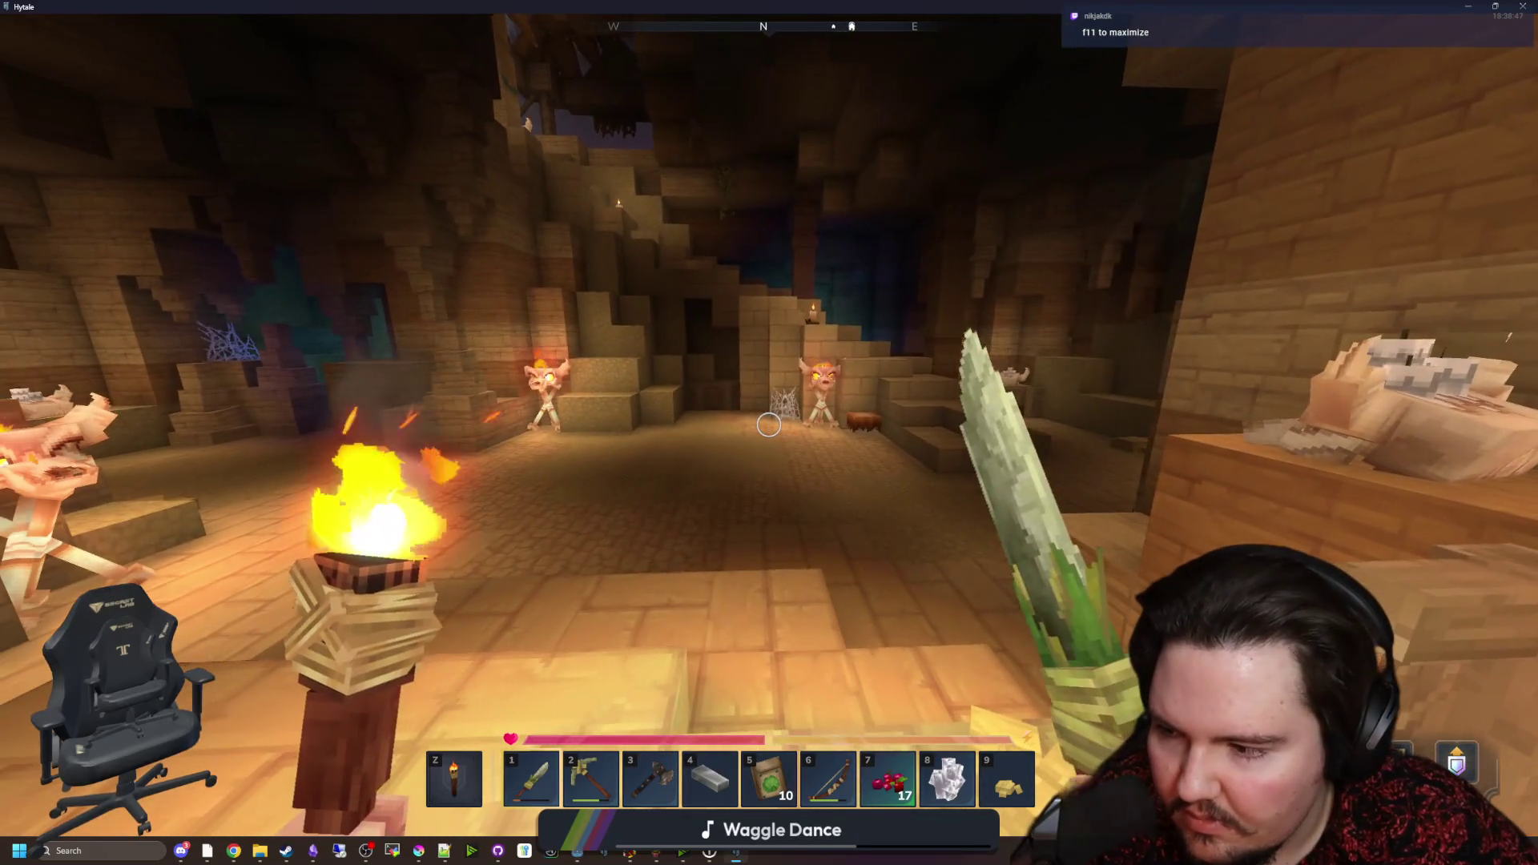
{"action": "key", "text": "F11"}
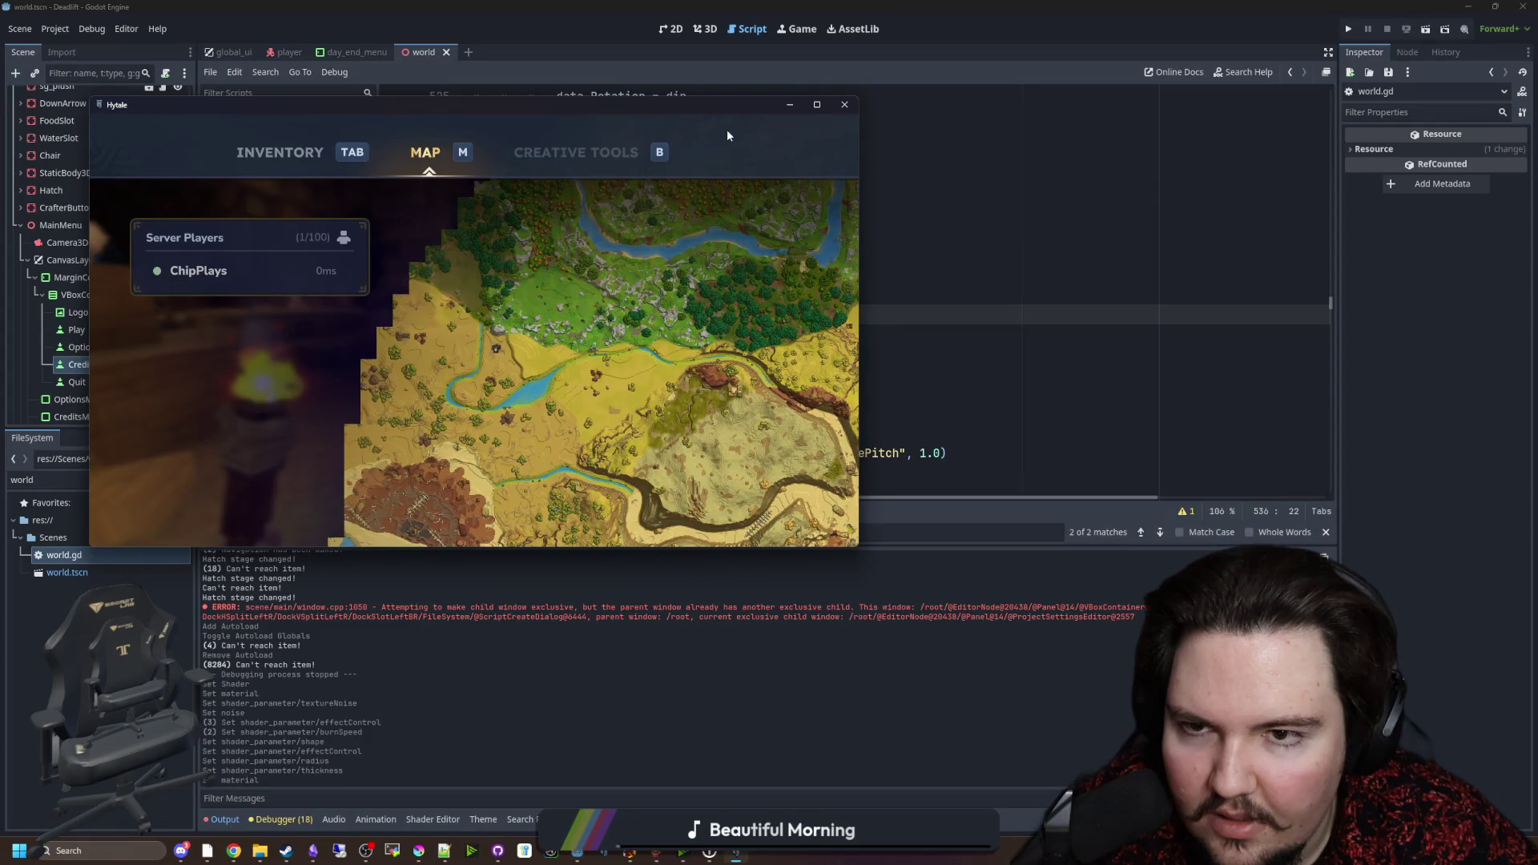
Step: Drag the Hytale window to the top so it fills the whole screen again
{"action": "left_click_drag", "start_coordinate": [741, 109], "coordinate": [986, 3]}
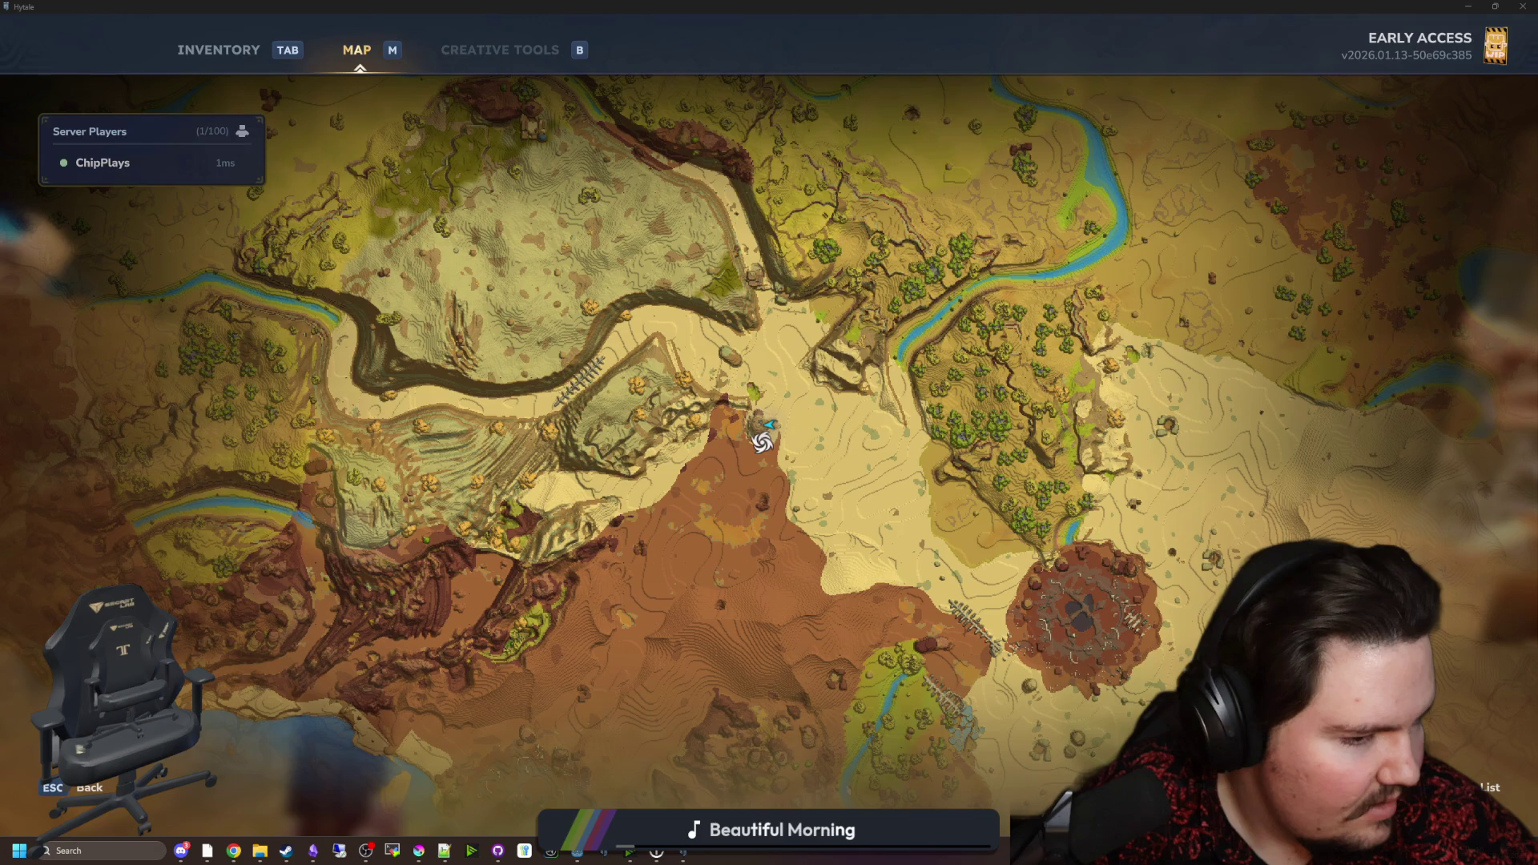
{"action": "mouse_move", "coordinate": [286, 851]}
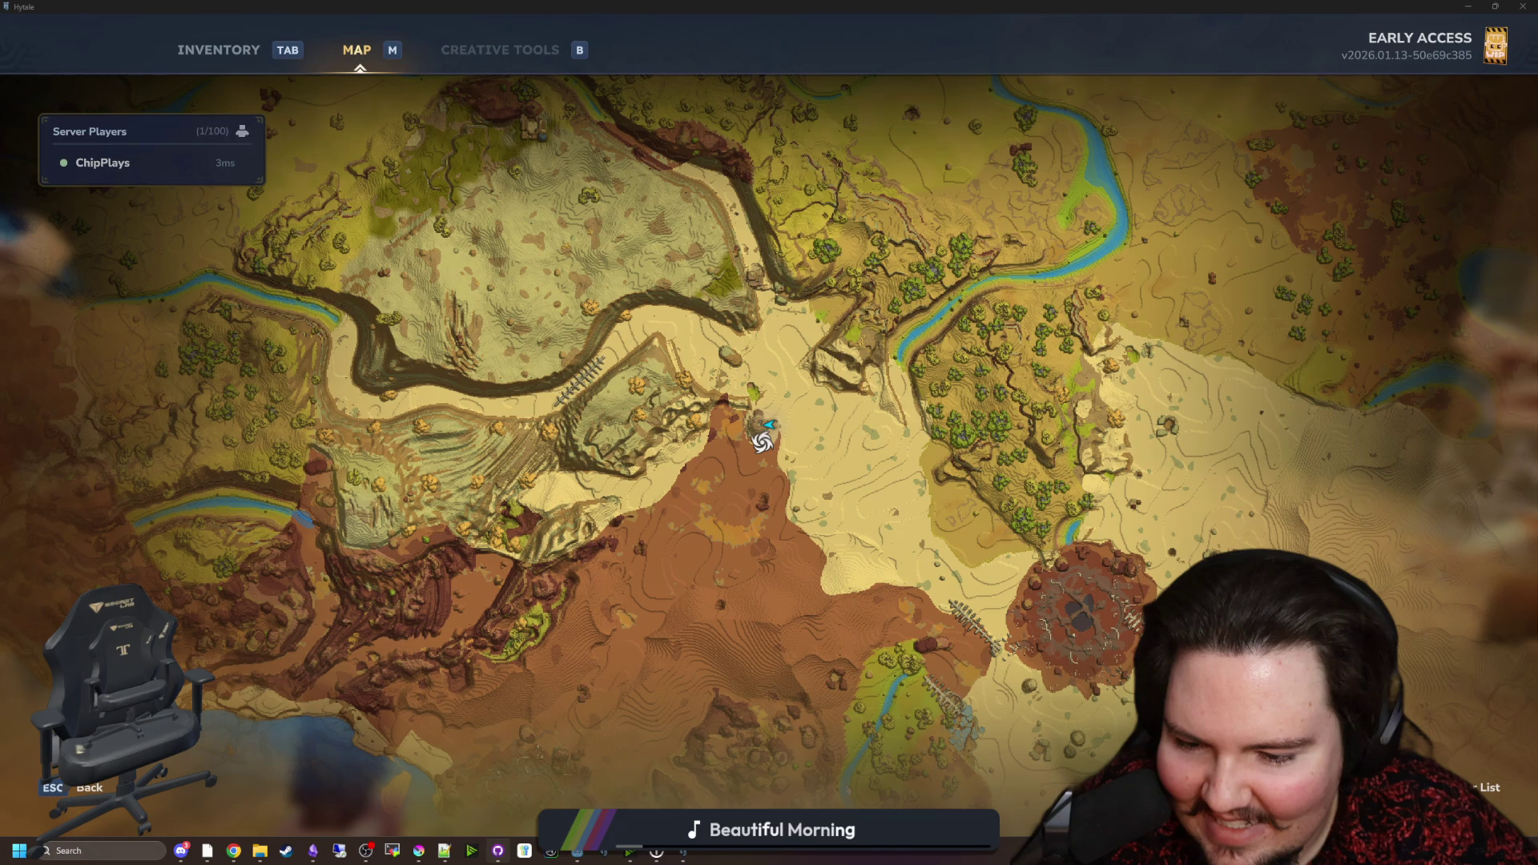
Step: Bring the Godot editor forward, save its scene with Ctrl+S, then switch to DaVinci Resolve
{"action": "mouse_move", "coordinate": [577, 851]}
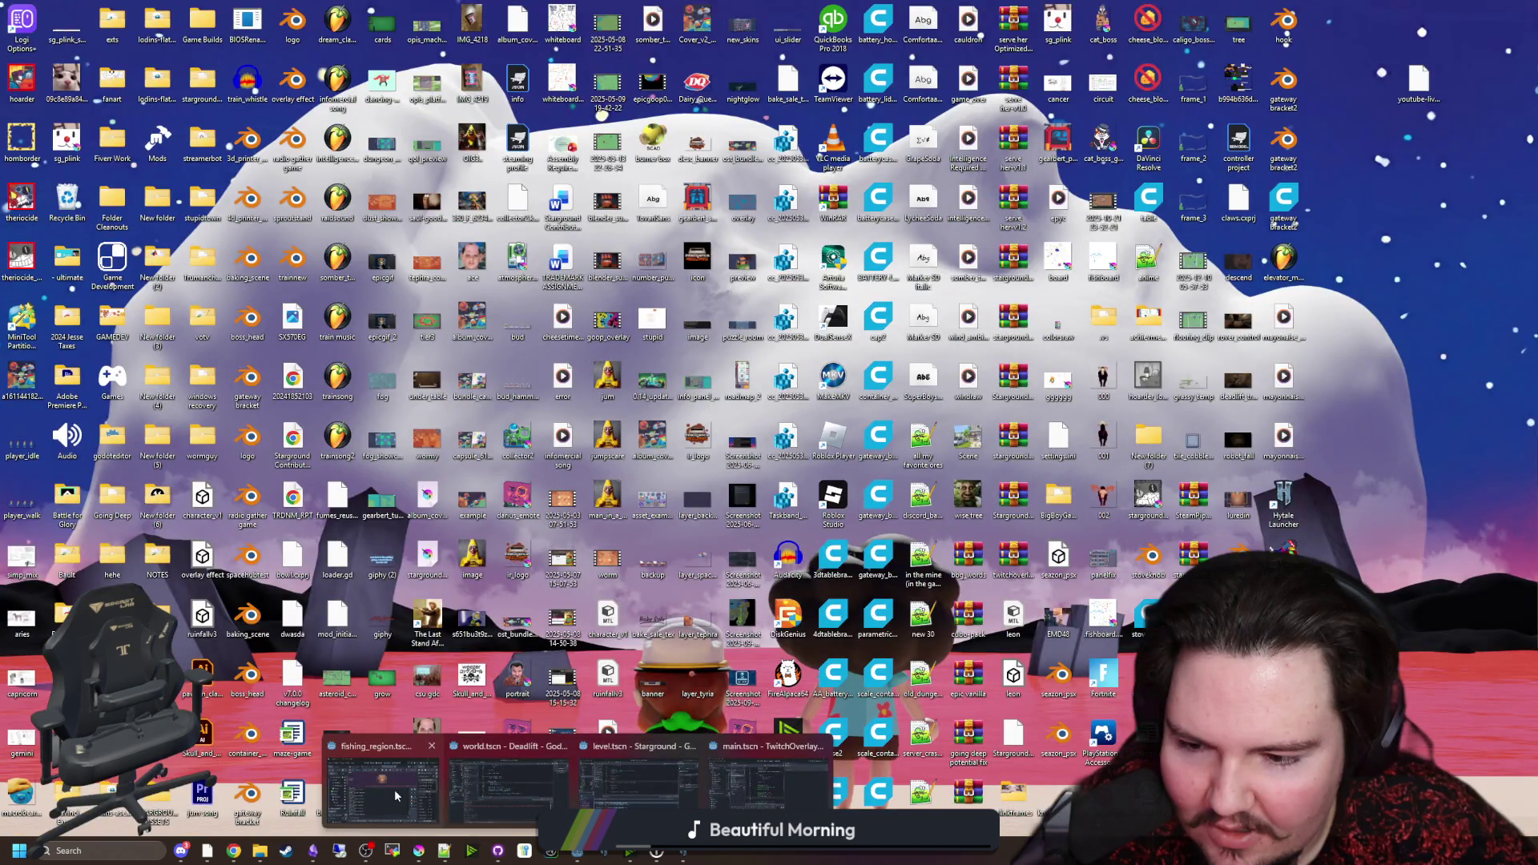
{"action": "left_click", "coordinate": [509, 789]}
{"action": "key", "text": "ctrl+s"}
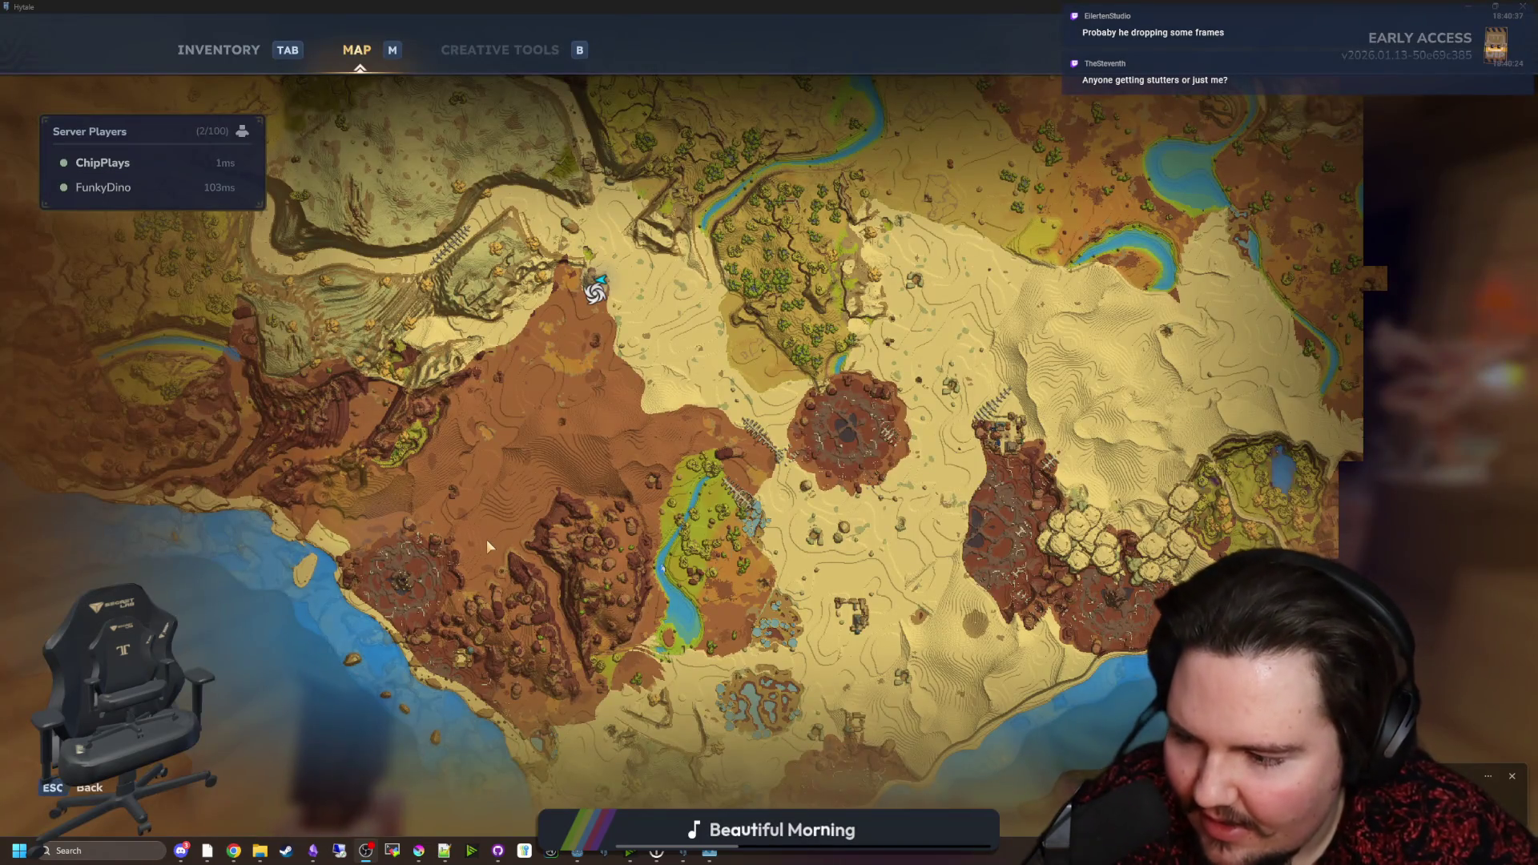
{"action": "key", "text": "alt+Tab"}
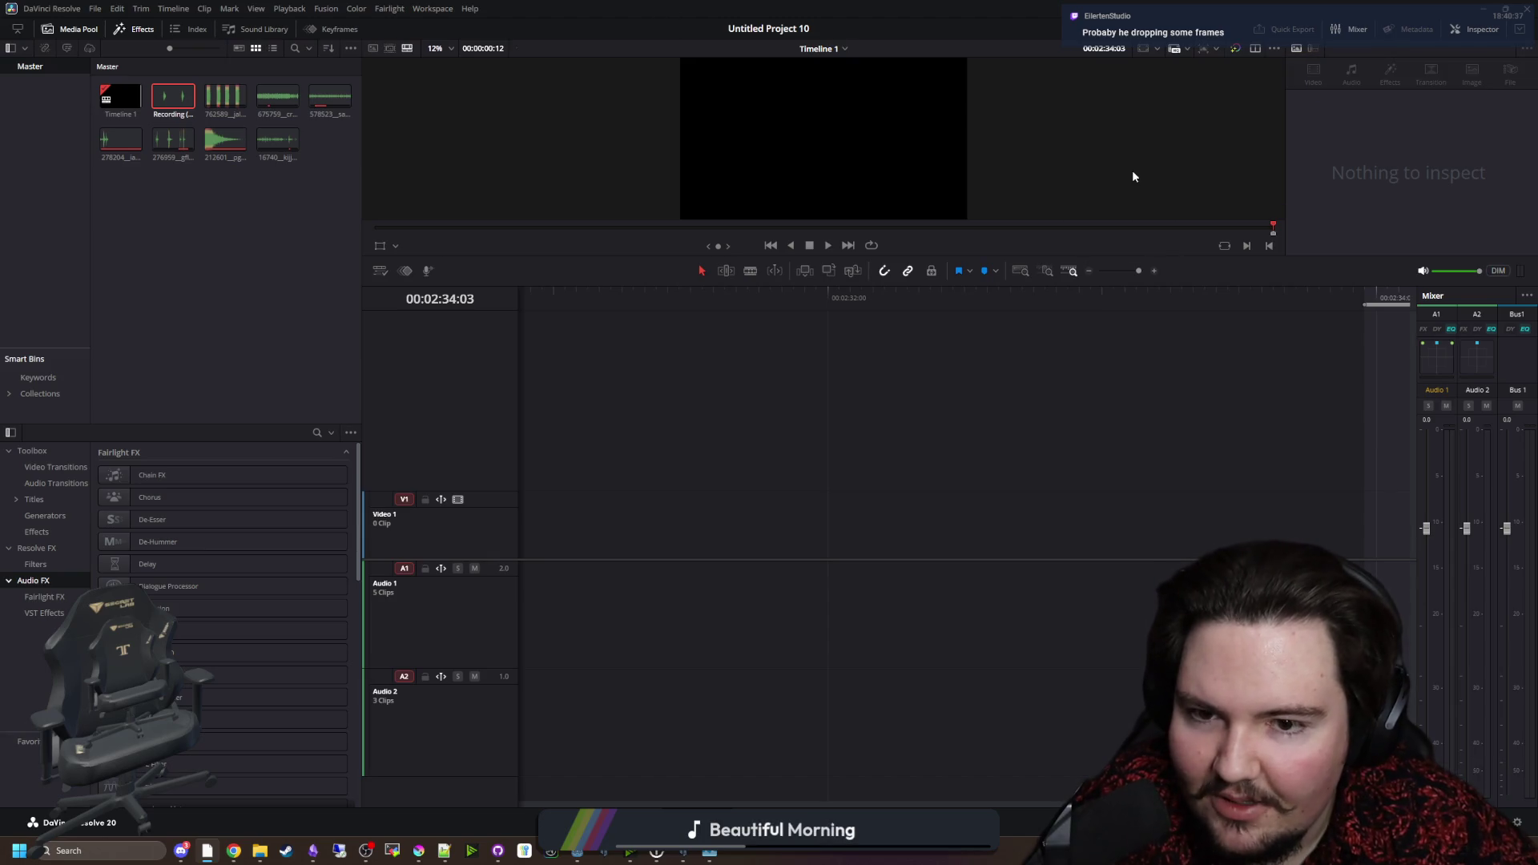
Step: Restore and hide the Resolve window, then open Hytale's video settings from the pause menu
{"action": "left_click_drag", "start_coordinate": [1208, 13], "coordinate": [862, 262]}
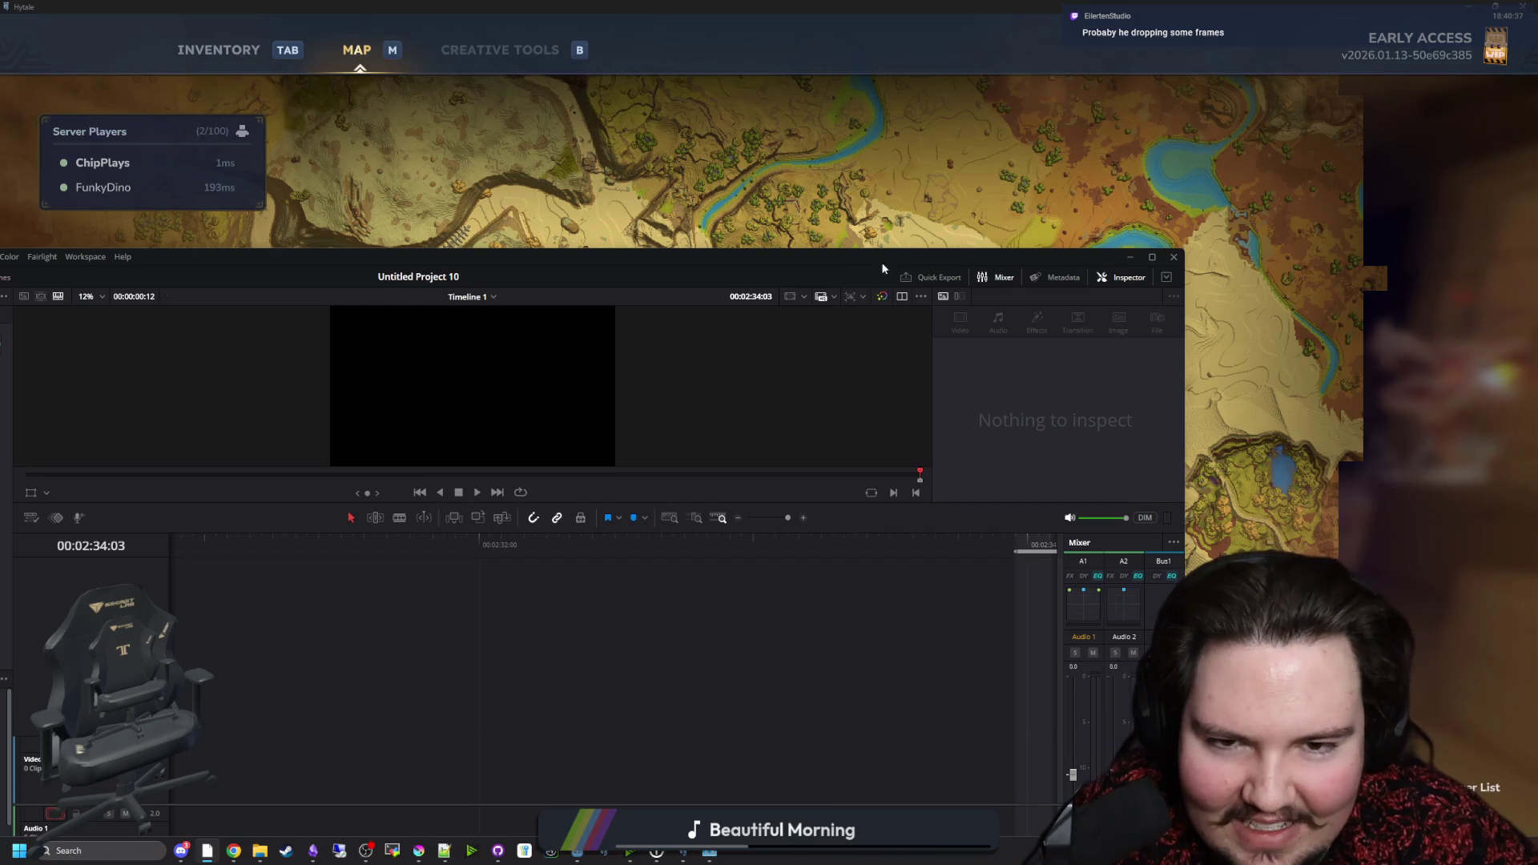
{"action": "key", "text": "alt+Tab"}
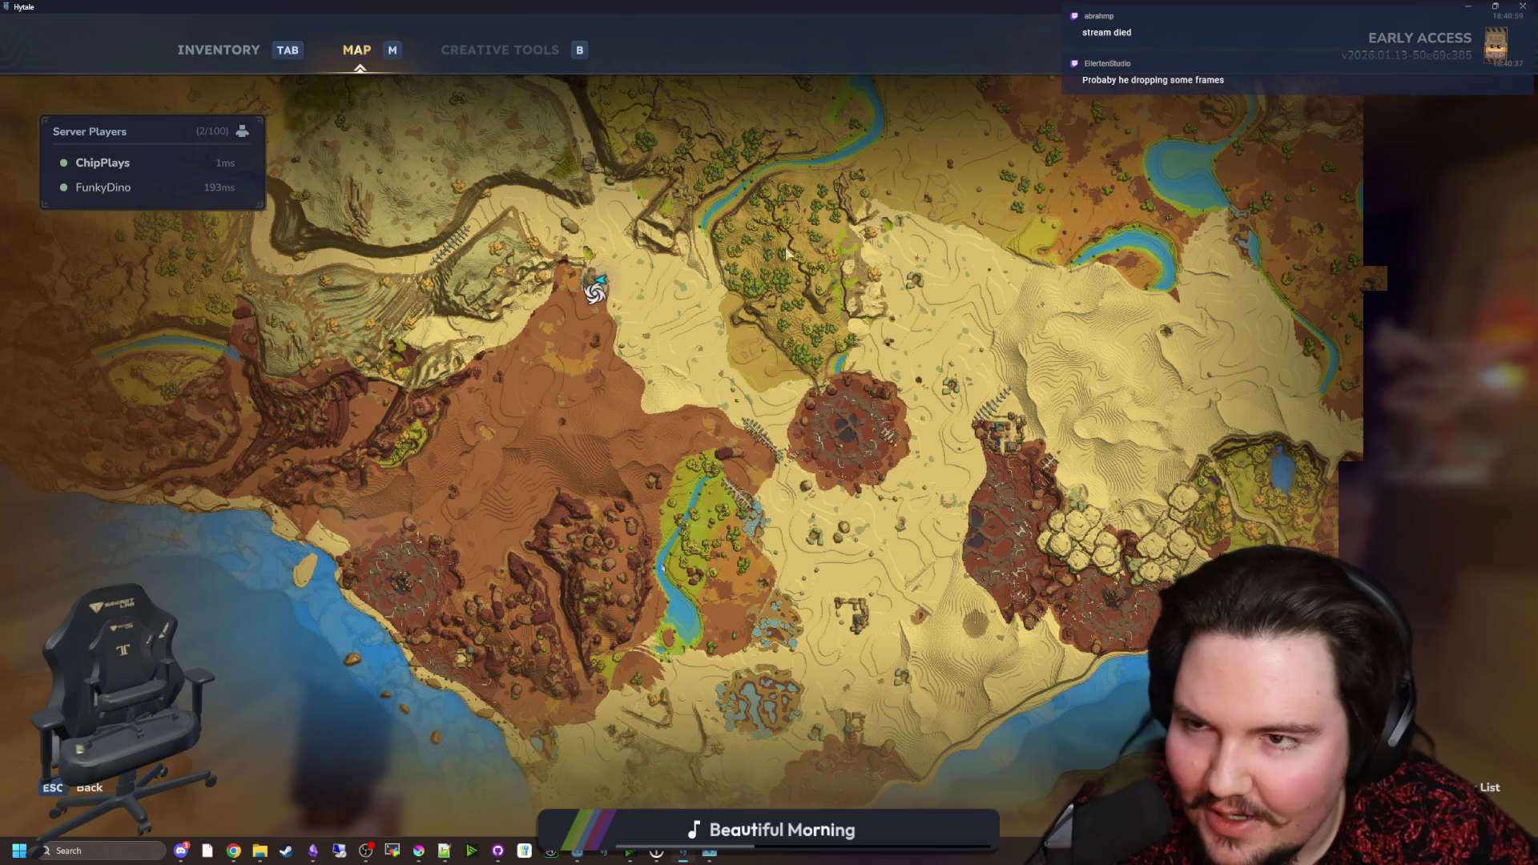
{"action": "key", "text": "Escape"}
{"action": "key", "text": "Escape"}
{"action": "left_click", "coordinate": [213, 423]}
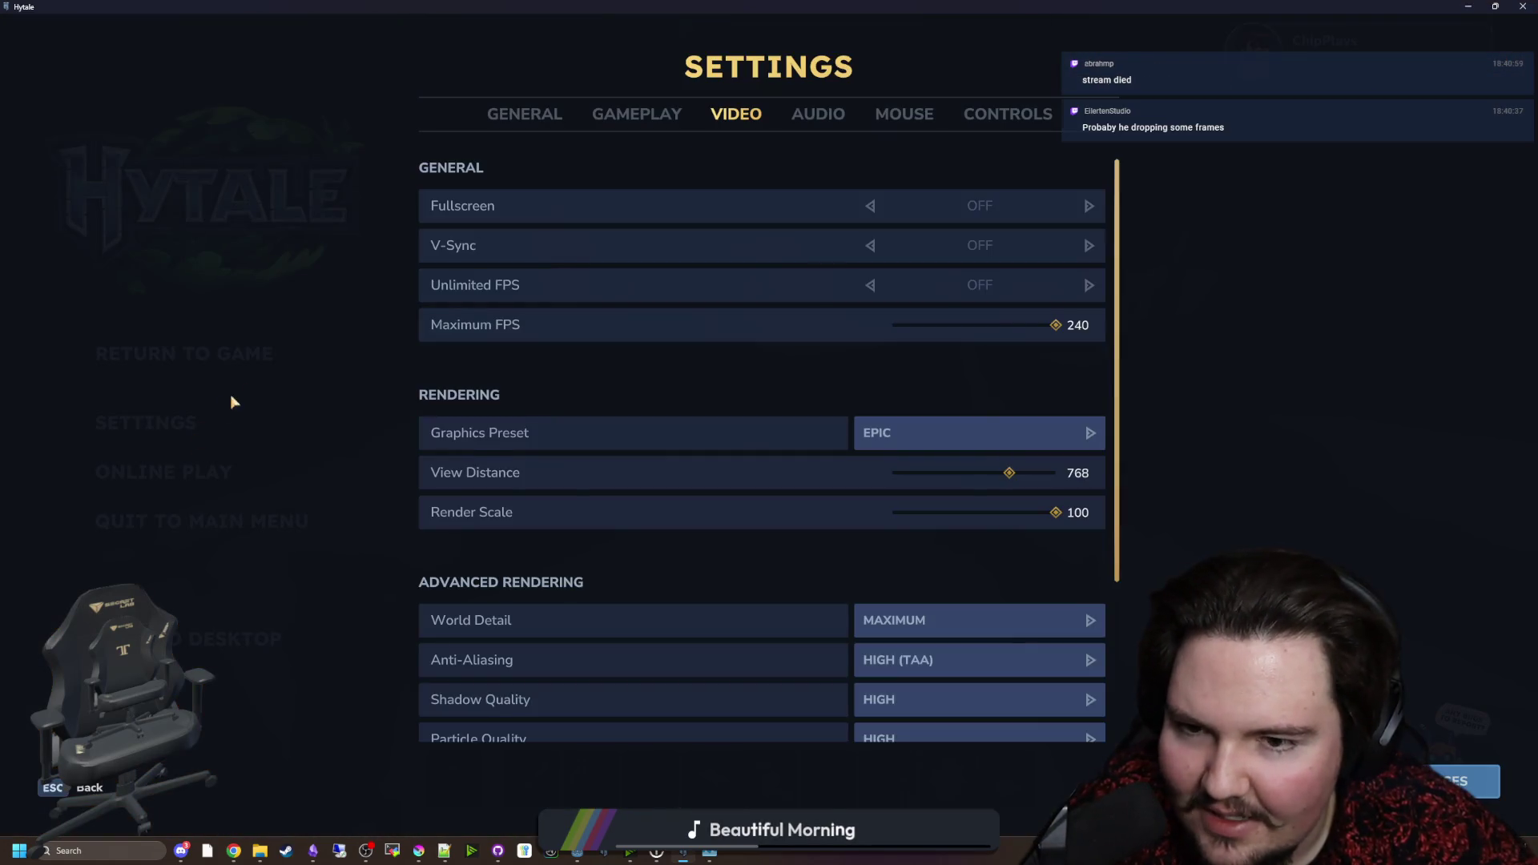
Step: Lower Hytale's Maximum FPS from 240 to 141, leave settings, and bring Krita forward
{"action": "left_click_drag", "start_coordinate": [1017, 329], "coordinate": [939, 329]}
{"action": "key", "text": "Escape"}
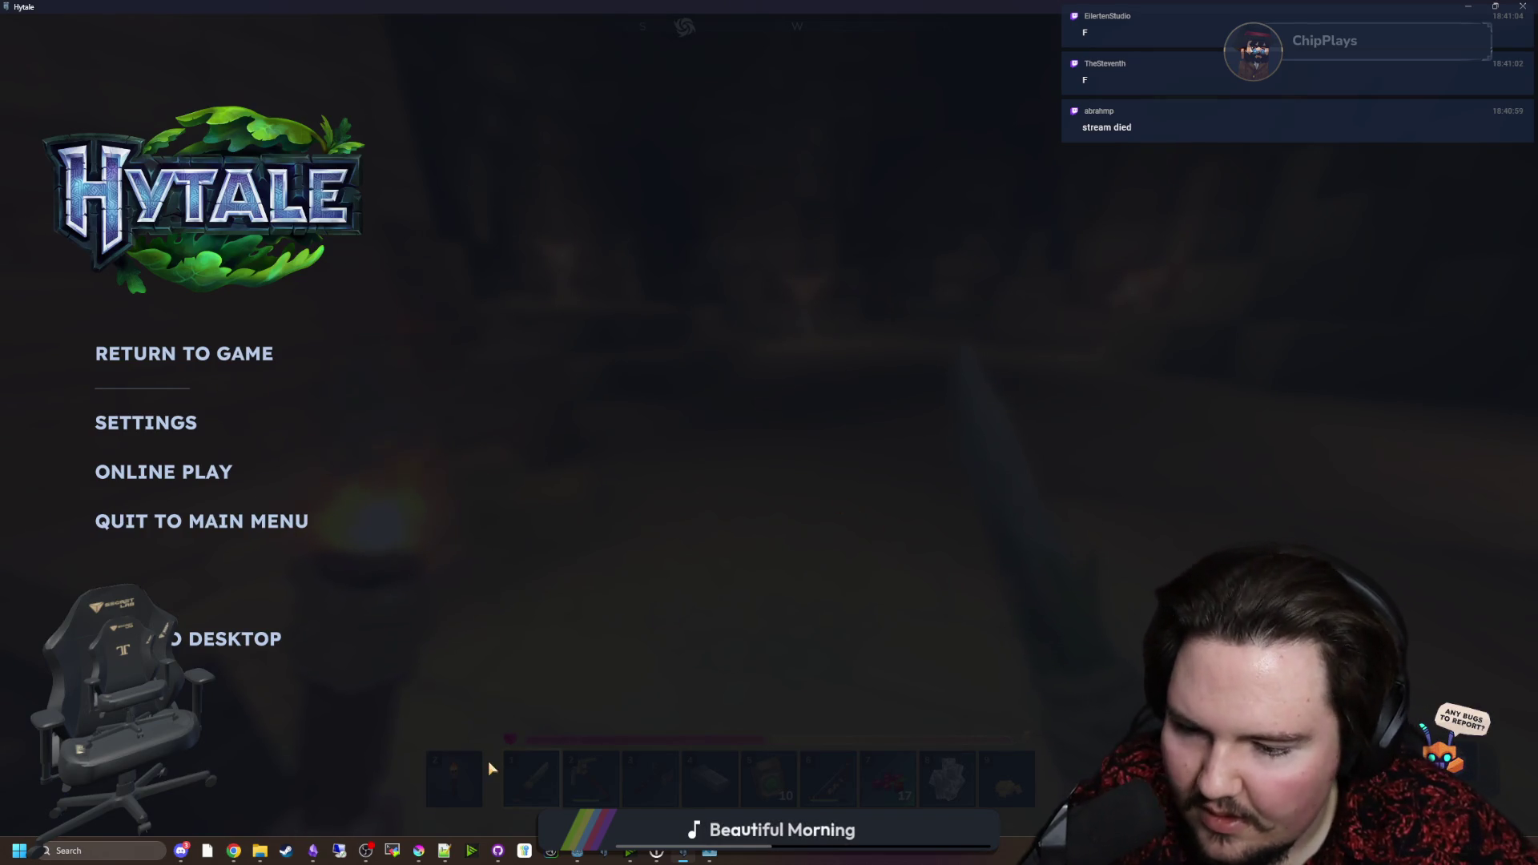
{"action": "mouse_move", "coordinate": [418, 851]}
{"action": "left_click", "coordinate": [426, 798]}
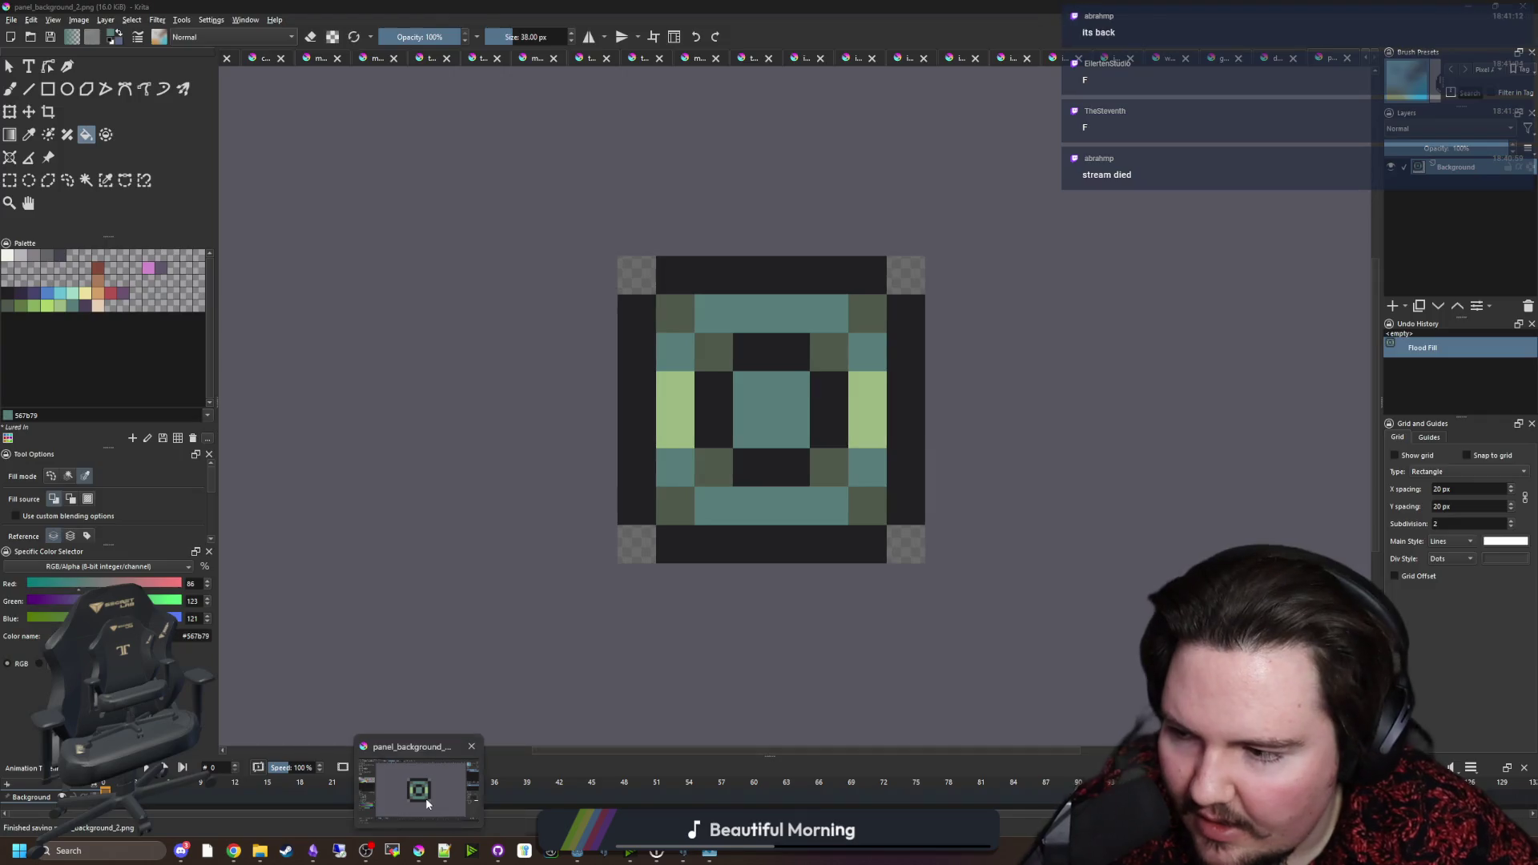
Step: Close panel_background_2 and dbd_circle.png, discarding dbd_circle's changes
{"action": "scroll", "coordinate": [683, 268], "scroll_direction": "down", "scroll_amount": 3}
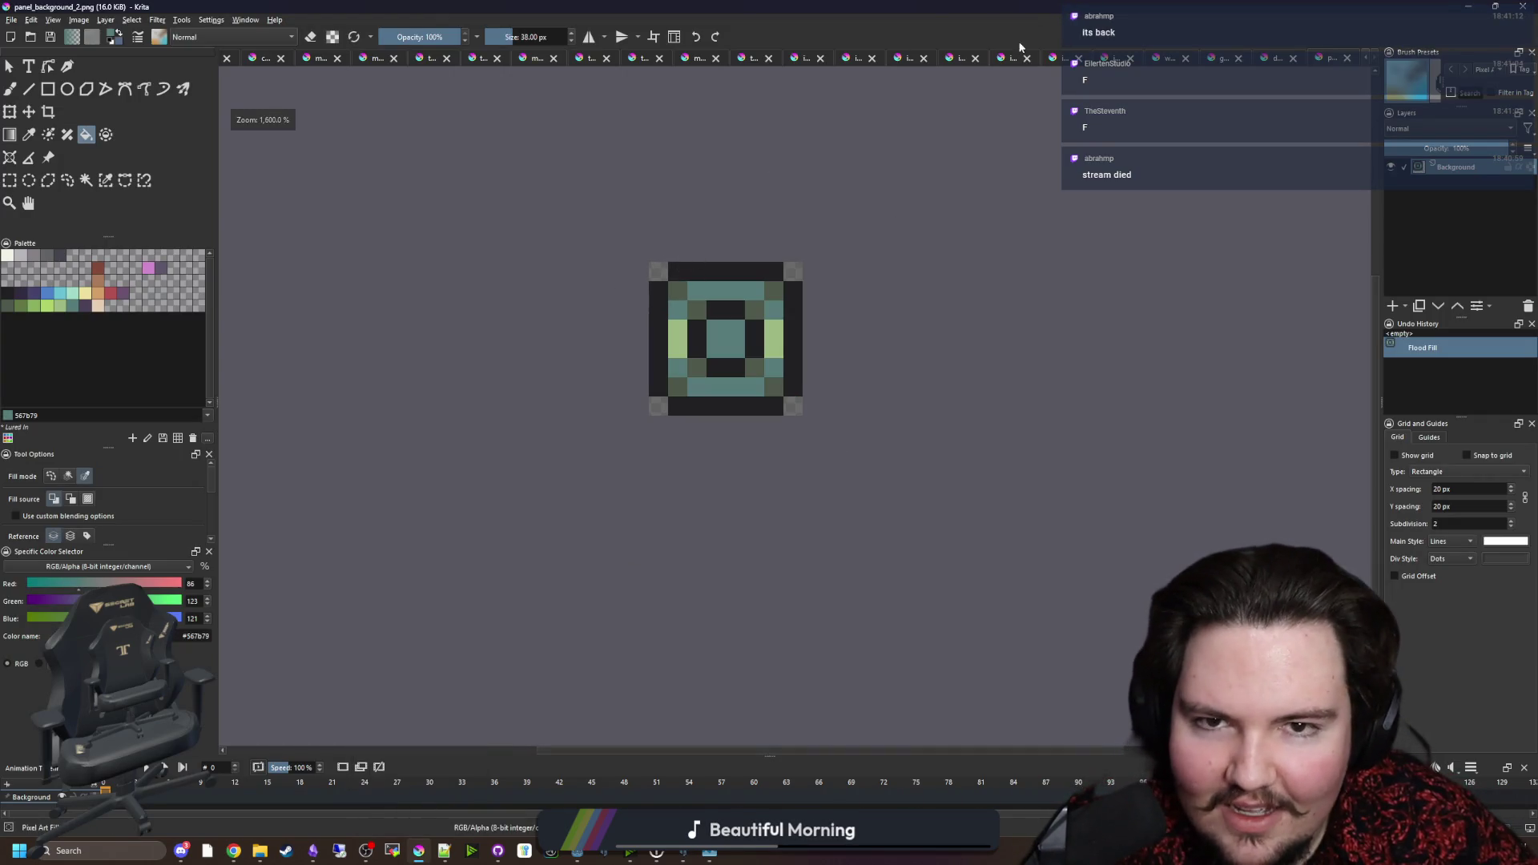
{"action": "left_click", "coordinate": [1348, 59]}
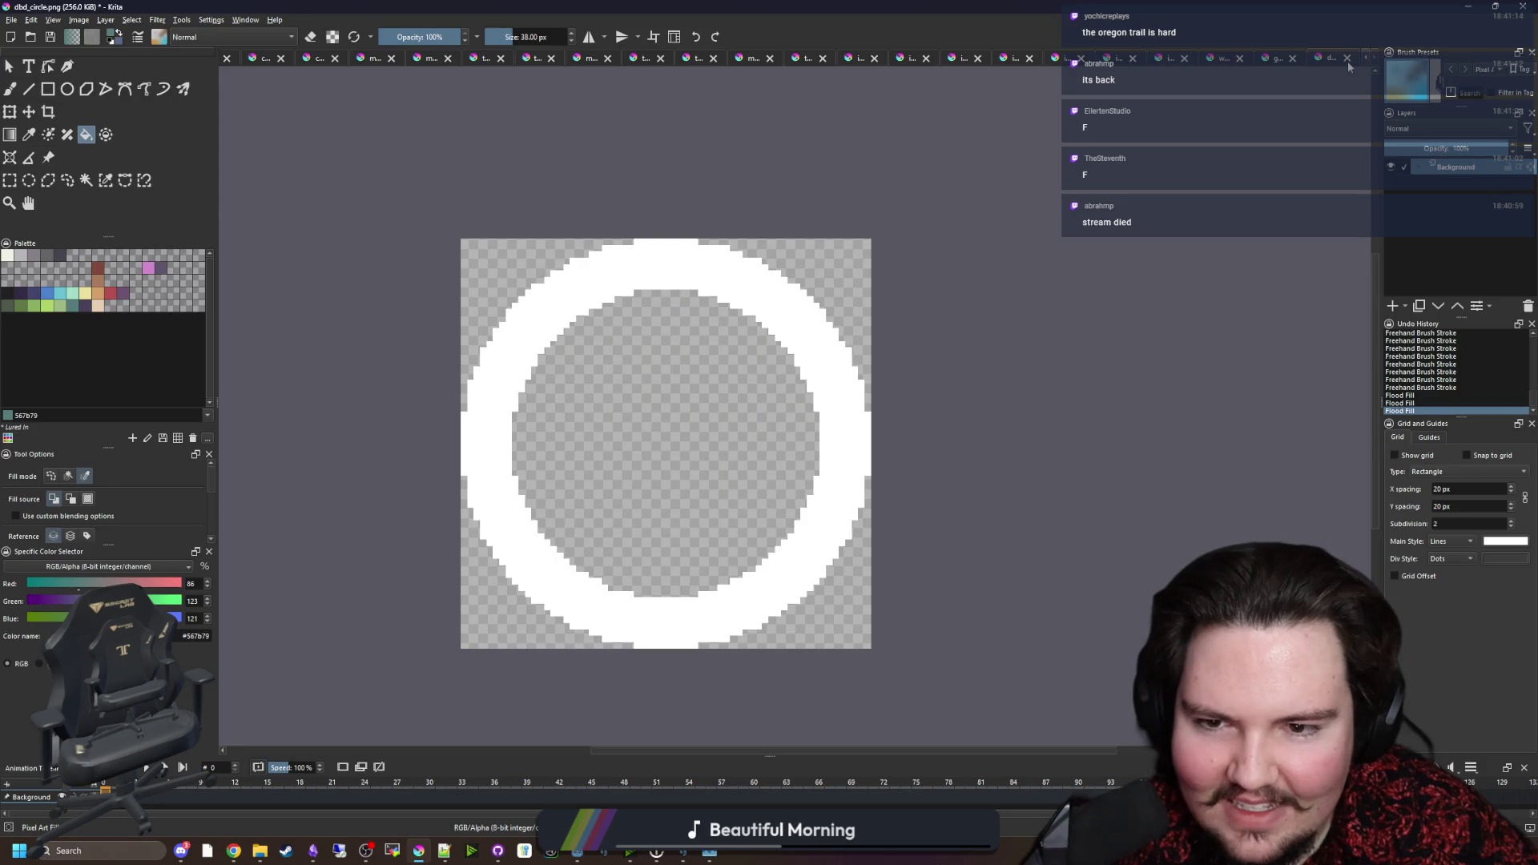
{"action": "left_click", "coordinate": [1348, 58]}
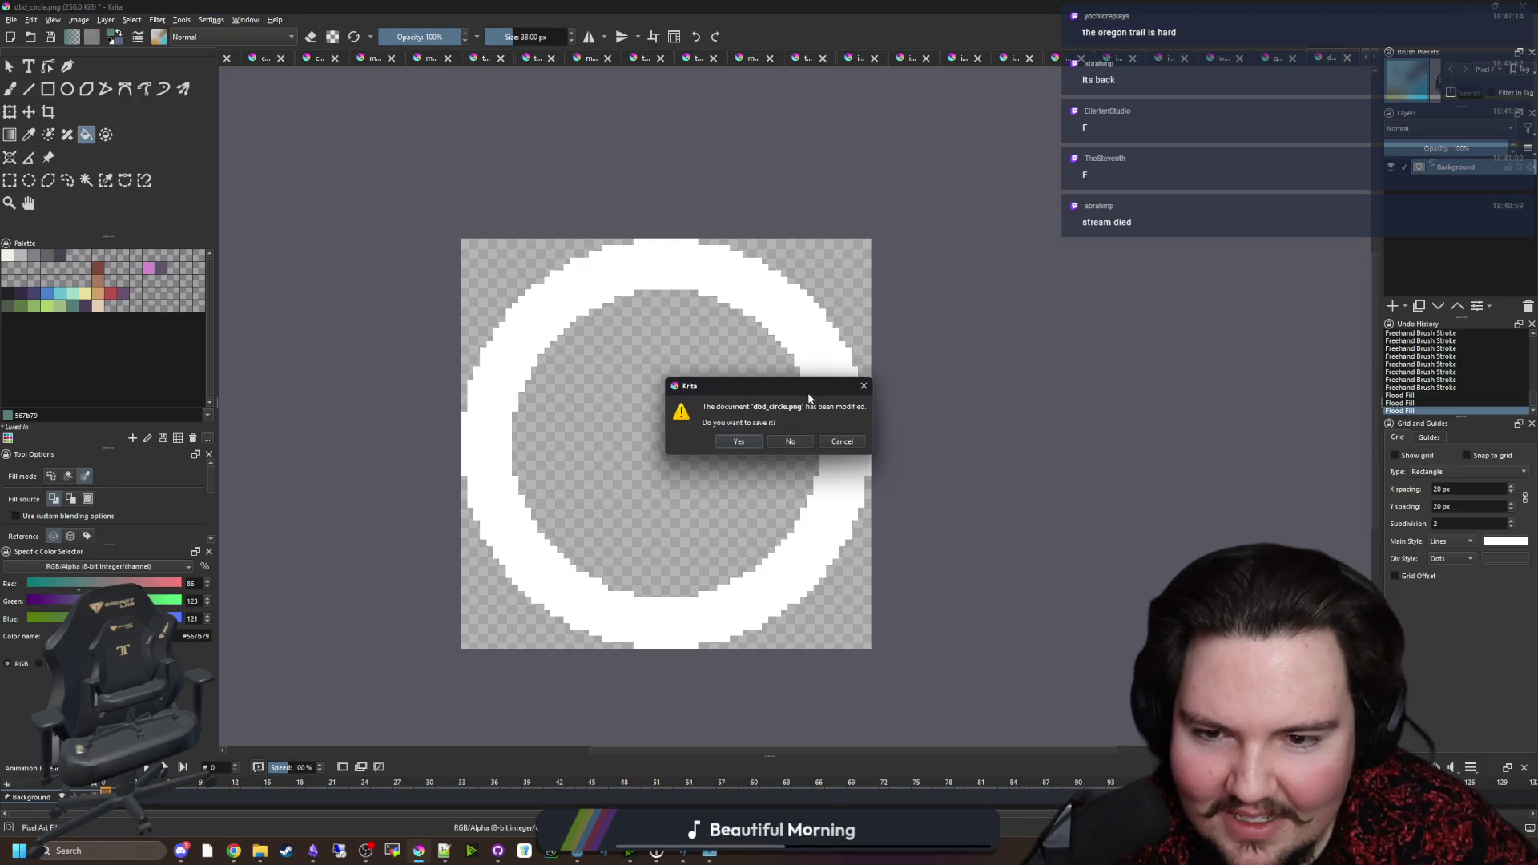
{"action": "left_click", "coordinate": [803, 442]}
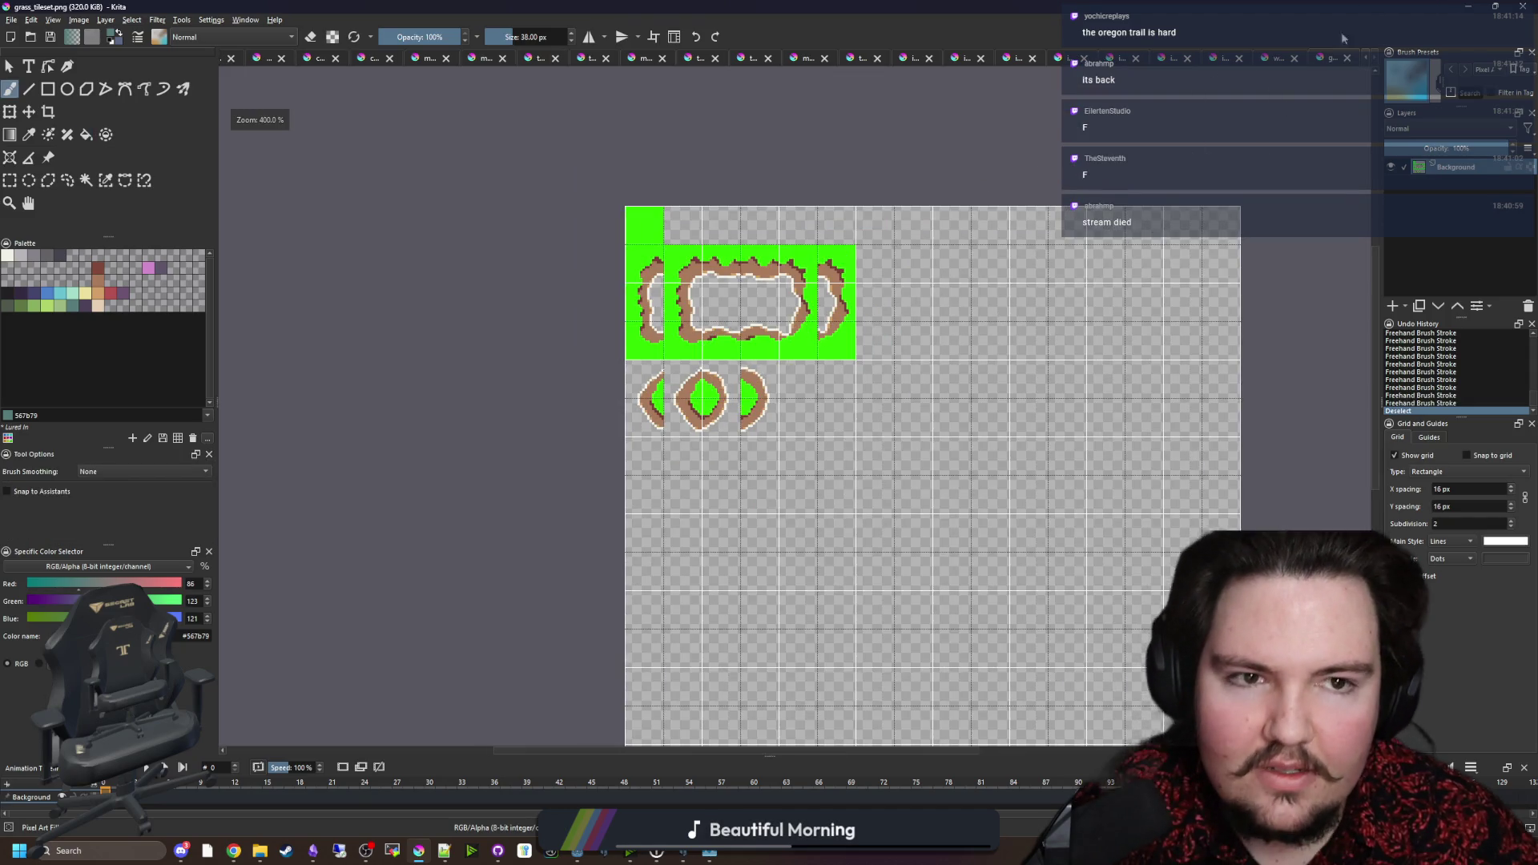
Step: Close grass_tileset, water_blob, icon_tank_decorations, icon_stronger_line and the megaphone icon images
{"action": "left_click", "coordinate": [1350, 59]}
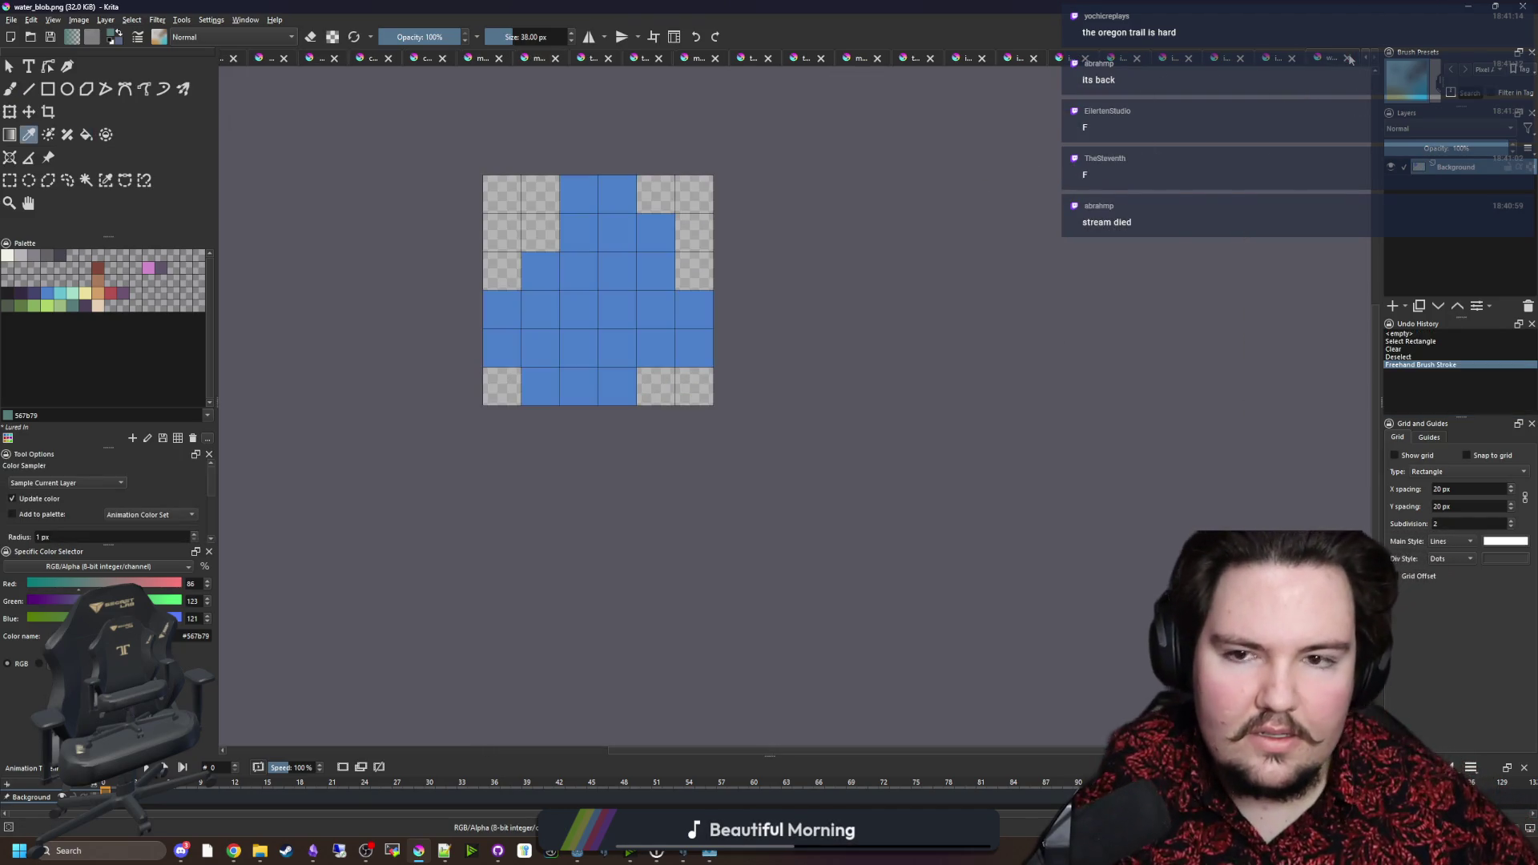
{"action": "left_click", "coordinate": [1350, 59]}
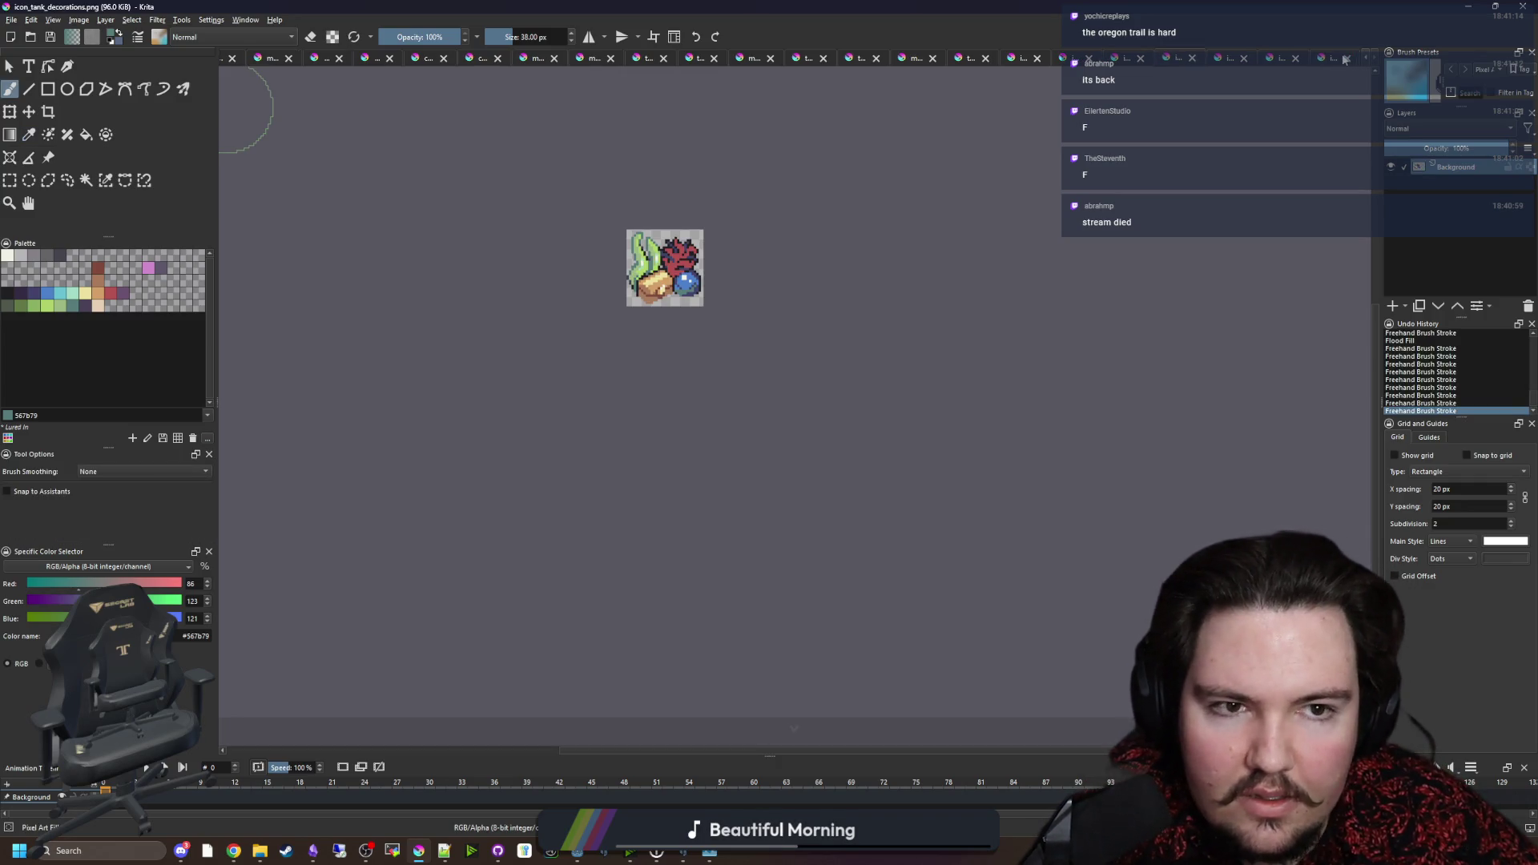
{"action": "left_click", "coordinate": [1193, 58]}
{"action": "left_click", "coordinate": [1191, 59]}
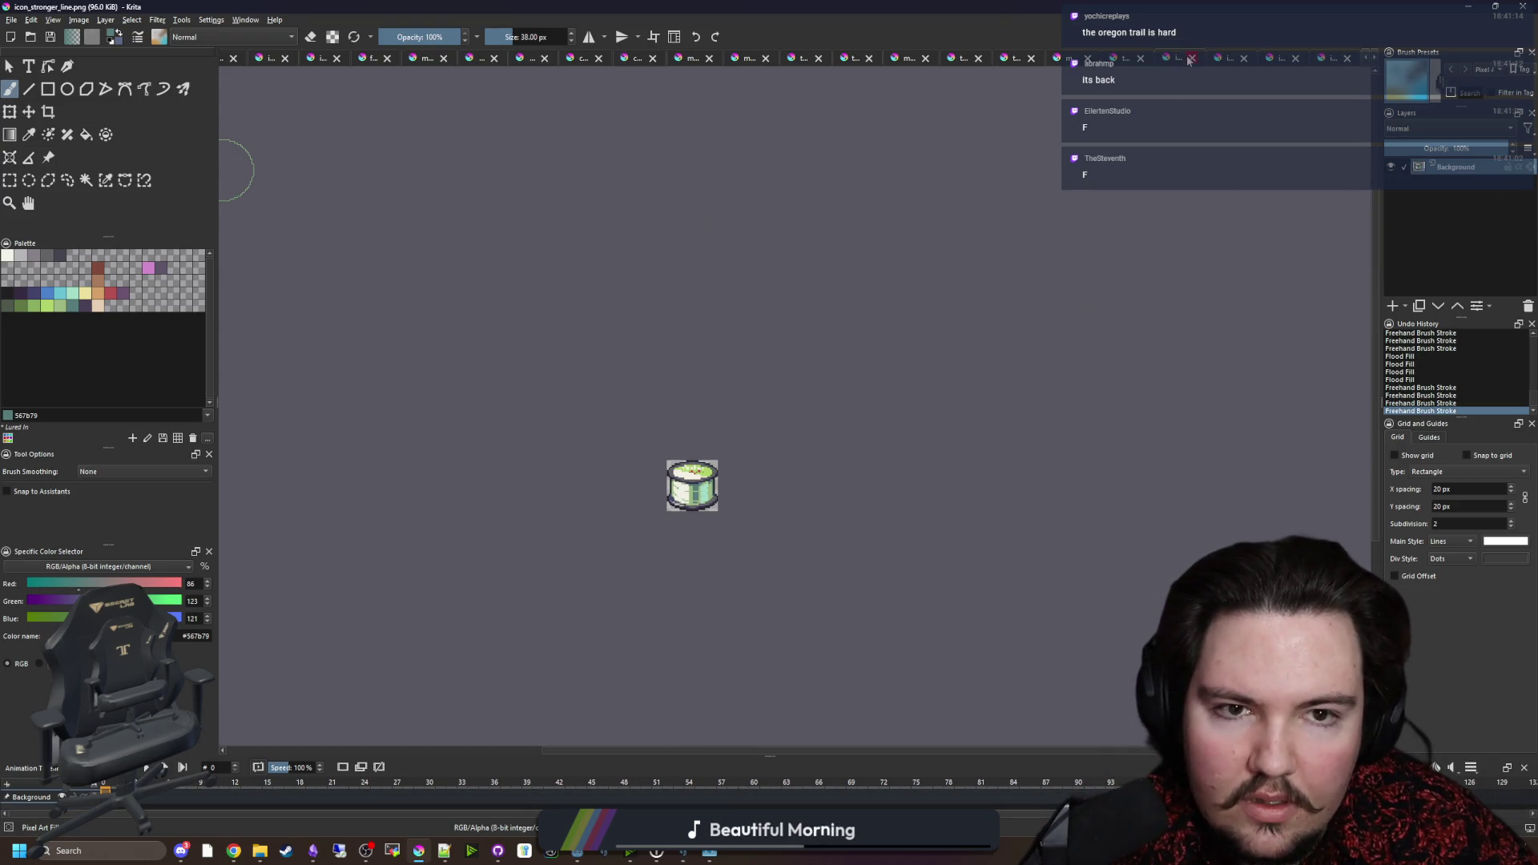
{"action": "left_click", "coordinate": [1191, 59]}
{"action": "left_click", "coordinate": [1191, 59]}
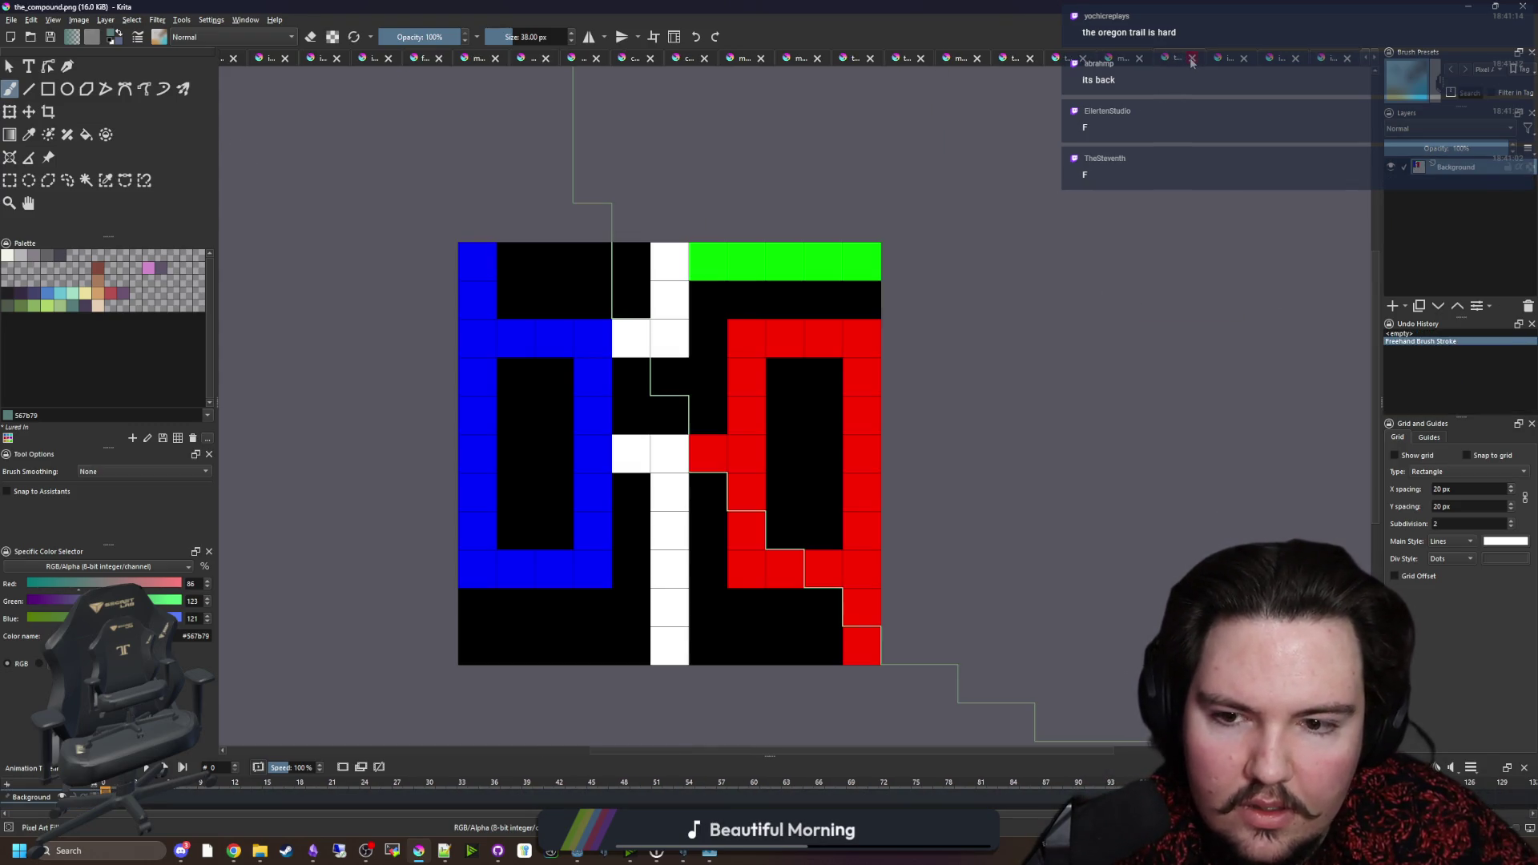
Step: Close the next run of images through the_compound.png, discarding its changes
{"action": "left_click", "coordinate": [1191, 60]}
{"action": "left_click", "coordinate": [1192, 60]}
{"action": "left_click", "coordinate": [1190, 61]}
{"action": "left_click", "coordinate": [1190, 60]}
{"action": "left_click", "coordinate": [1191, 60]}
{"action": "left_click", "coordinate": [1191, 60]}
{"action": "left_click", "coordinate": [1191, 60]}
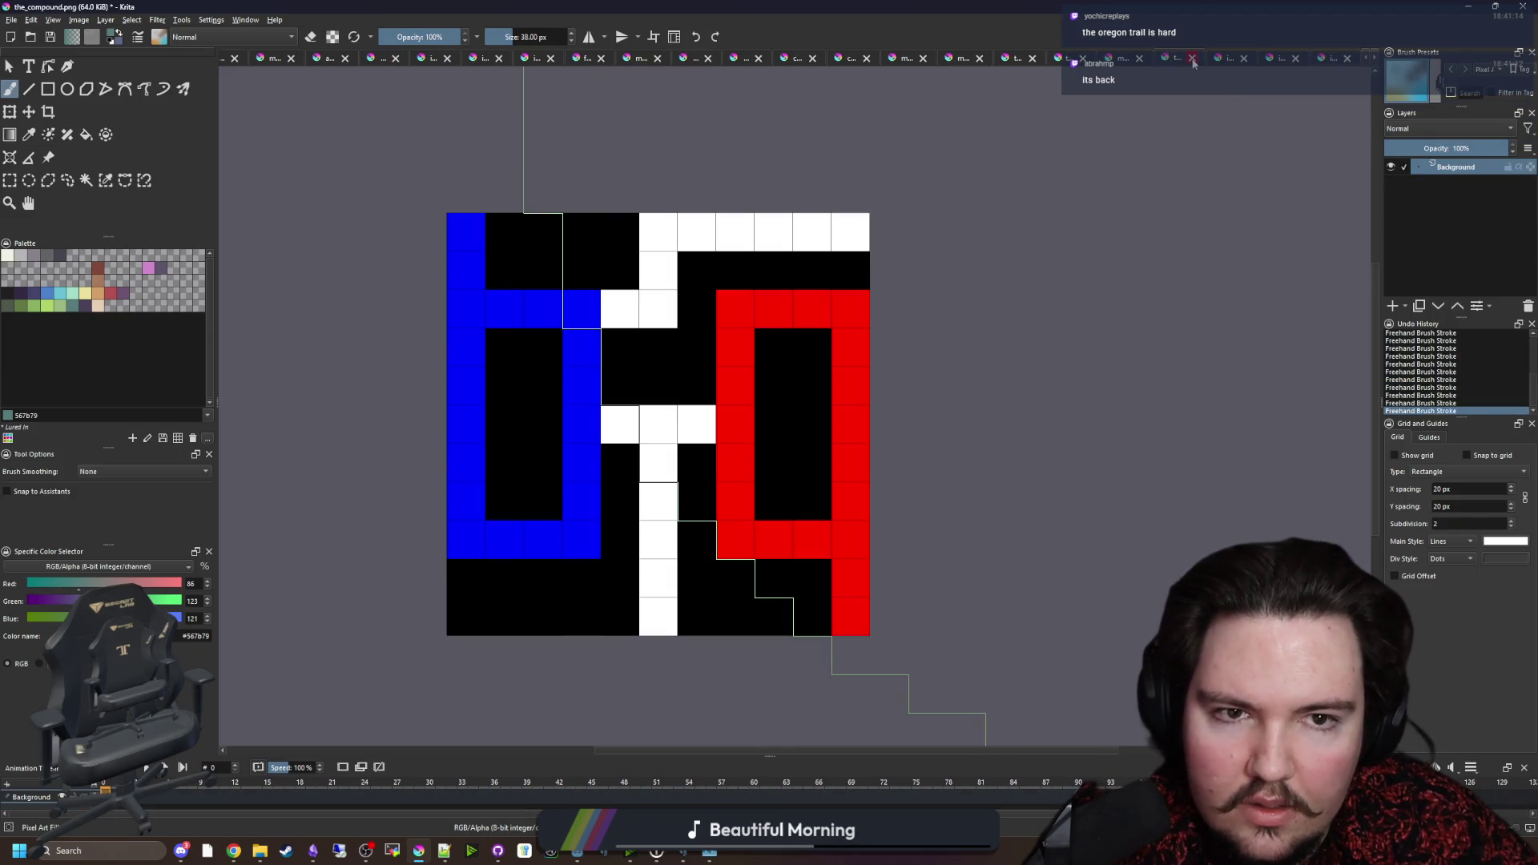
{"action": "left_click", "coordinate": [1189, 60]}
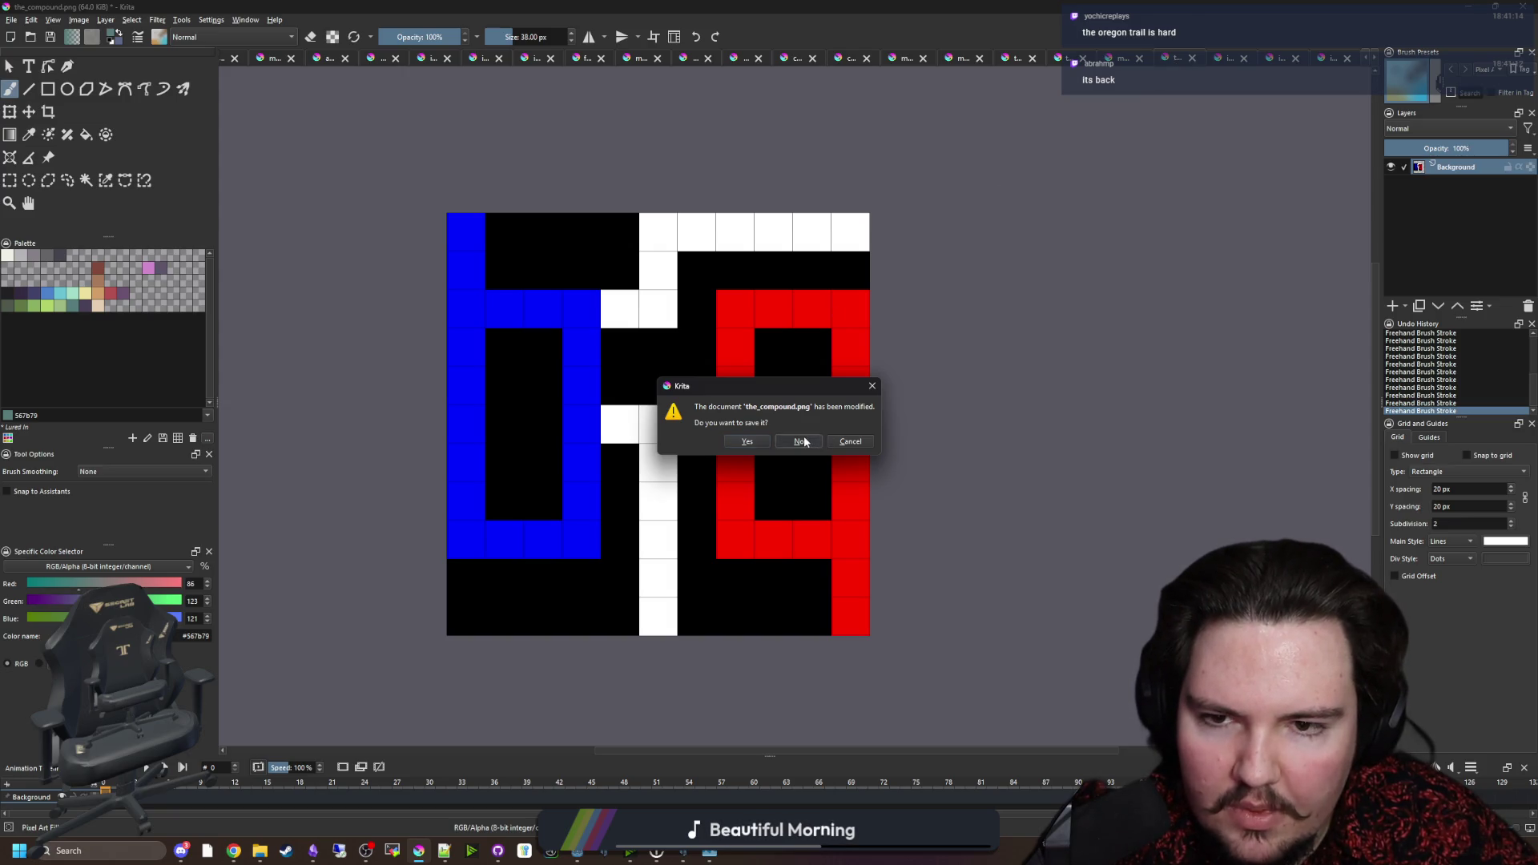
{"action": "left_click", "coordinate": [801, 442]}
Step: Close map_2, icon_advertising, the_loop and map_4 without saving the maps
{"action": "left_click", "coordinate": [1192, 60]}
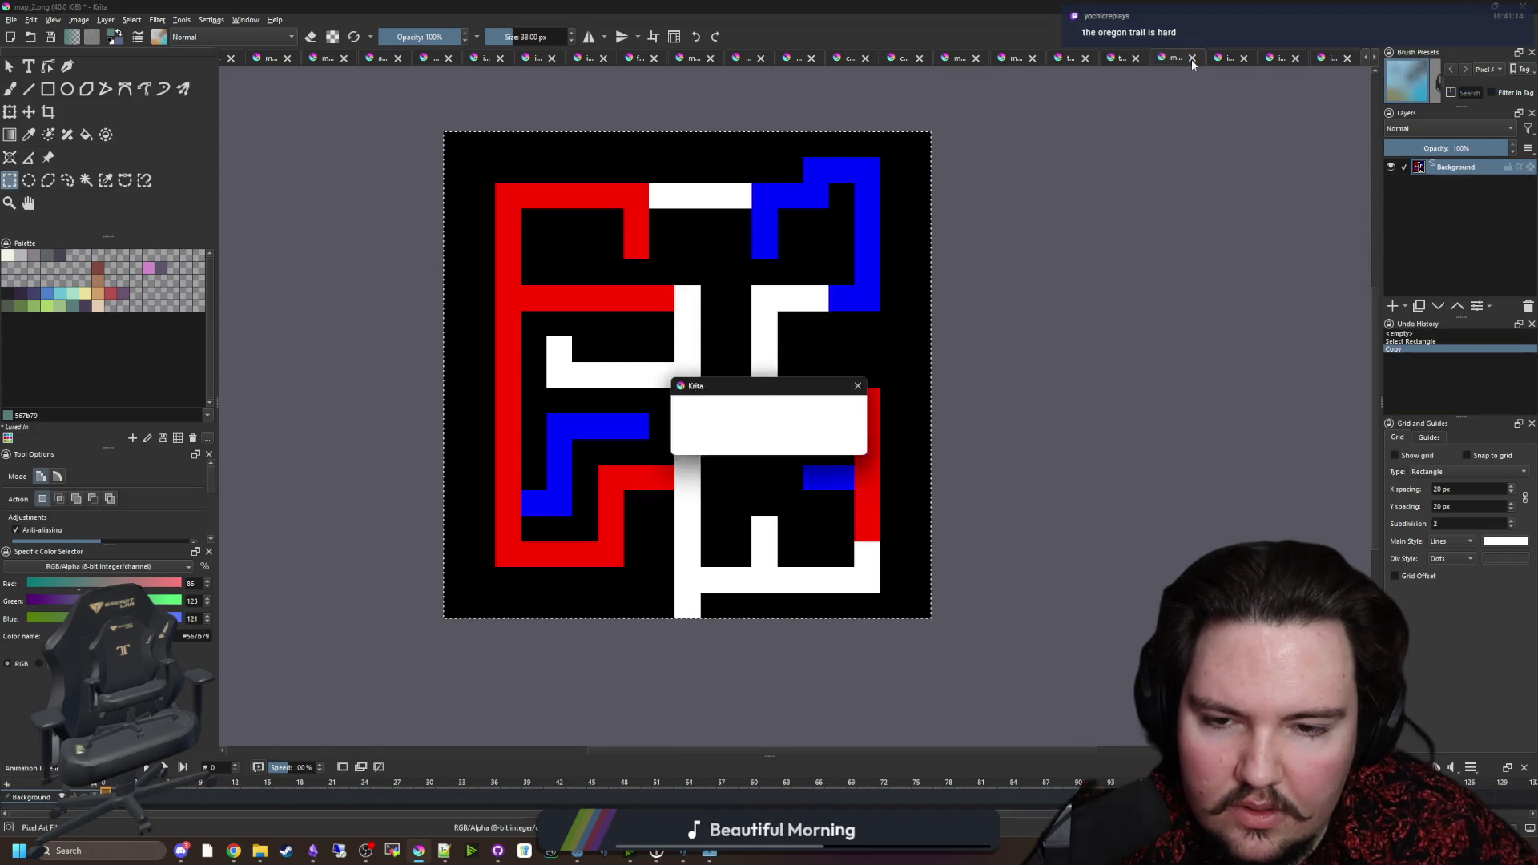
{"action": "left_click", "coordinate": [787, 436]}
{"action": "left_click", "coordinate": [1192, 58]}
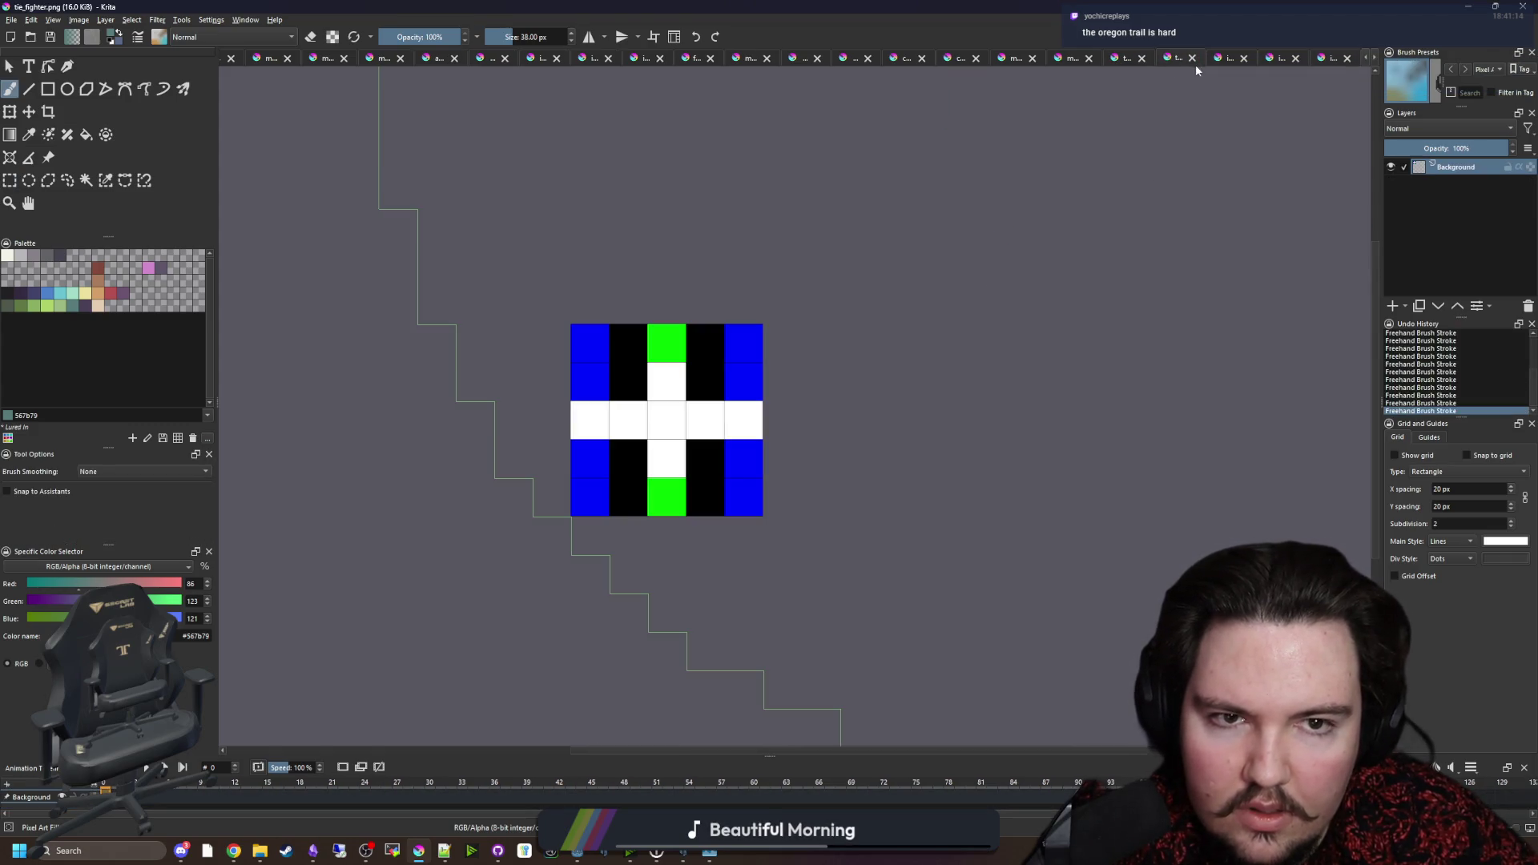
{"action": "left_click", "coordinate": [1193, 58]}
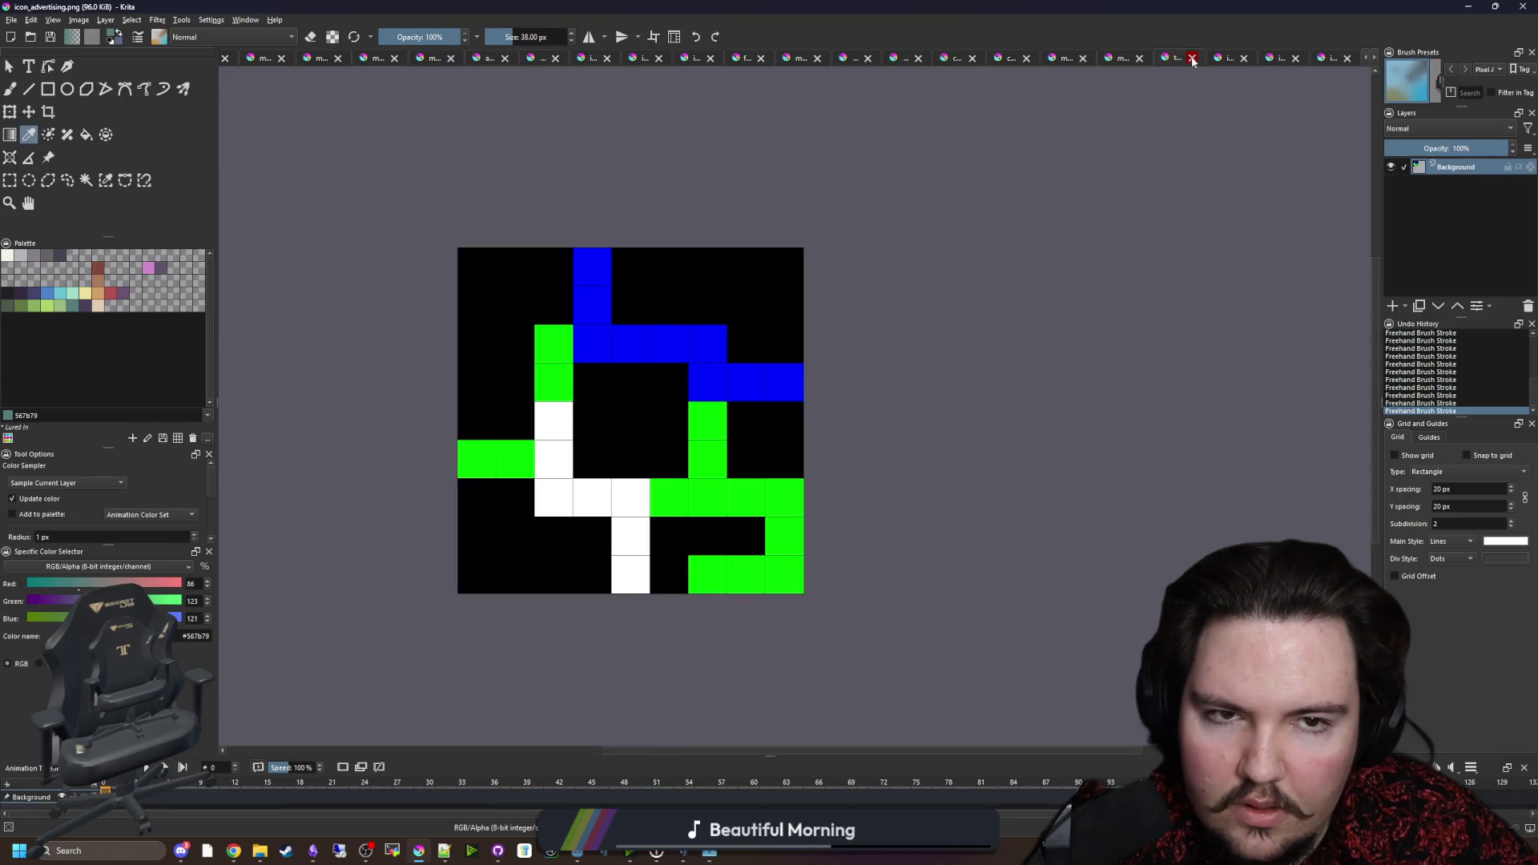
{"action": "left_click", "coordinate": [1193, 58]}
{"action": "left_click", "coordinate": [1193, 58]}
{"action": "left_click", "coordinate": [1193, 59]}
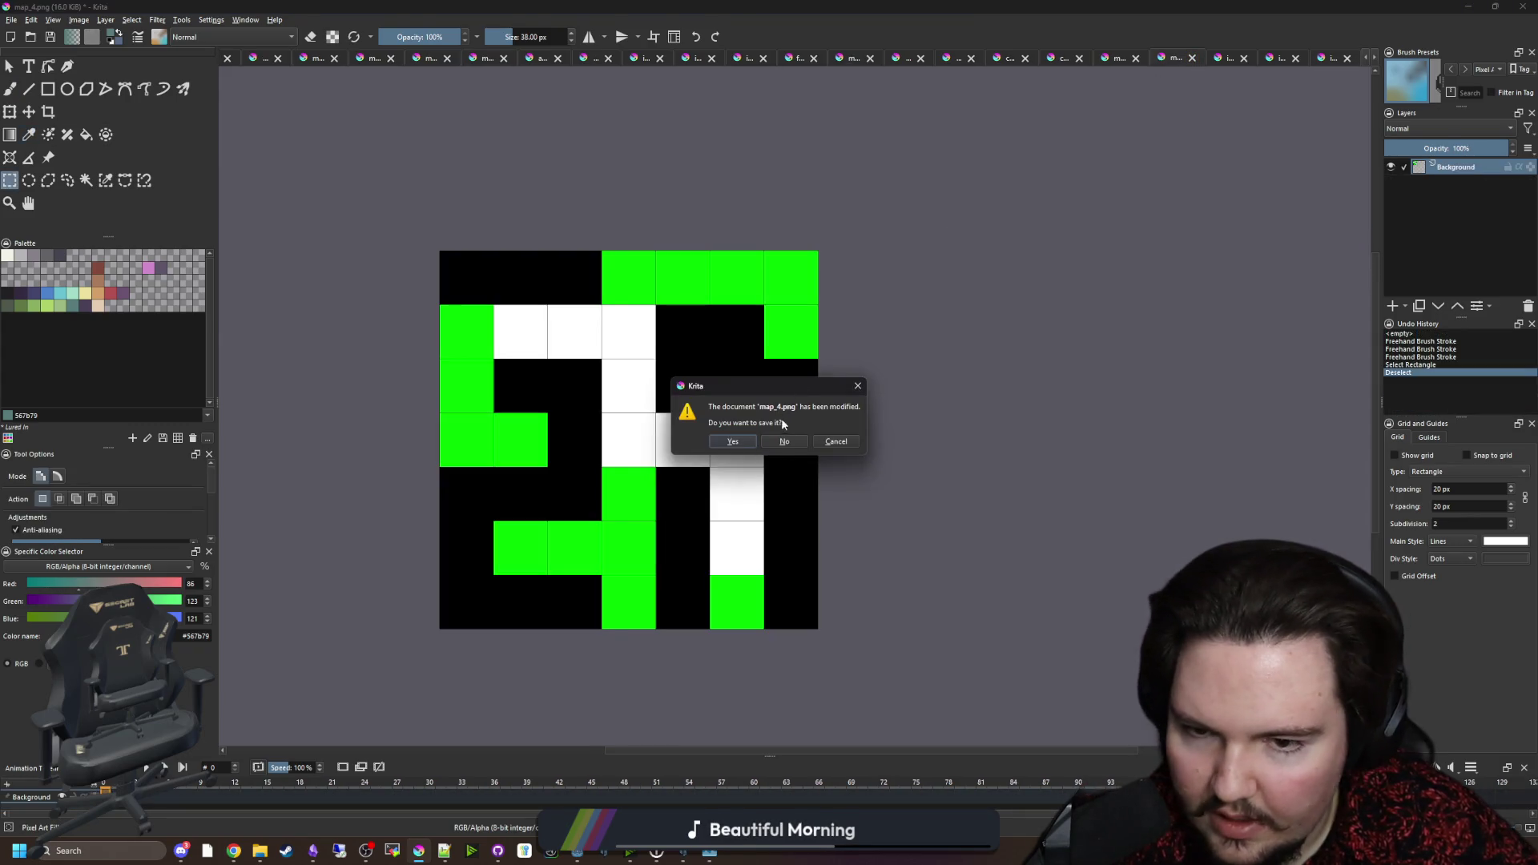
{"action": "left_click", "coordinate": [784, 443]}
Step: Close icon_tank_capacity, chalk_blob_3, icon_advertising and more, discarding icon_fish_tank.png's changes
{"action": "left_click", "coordinate": [1245, 59]}
{"action": "left_click", "coordinate": [1244, 59]}
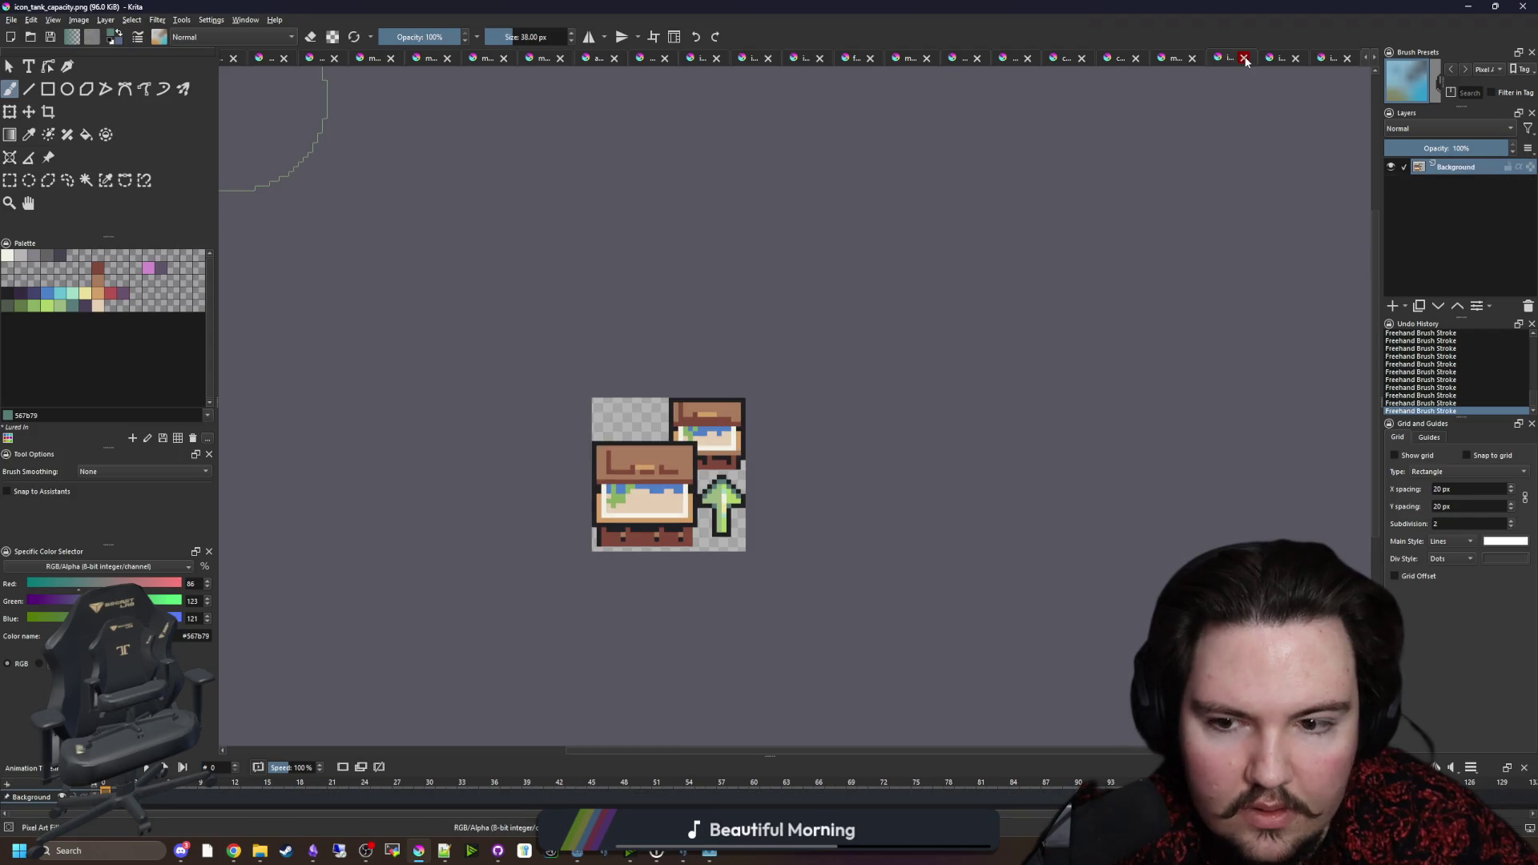
{"action": "left_click", "coordinate": [1245, 58]}
{"action": "left_click", "coordinate": [1223, 59]}
{"action": "left_click", "coordinate": [1244, 58]}
{"action": "left_click", "coordinate": [1245, 59]}
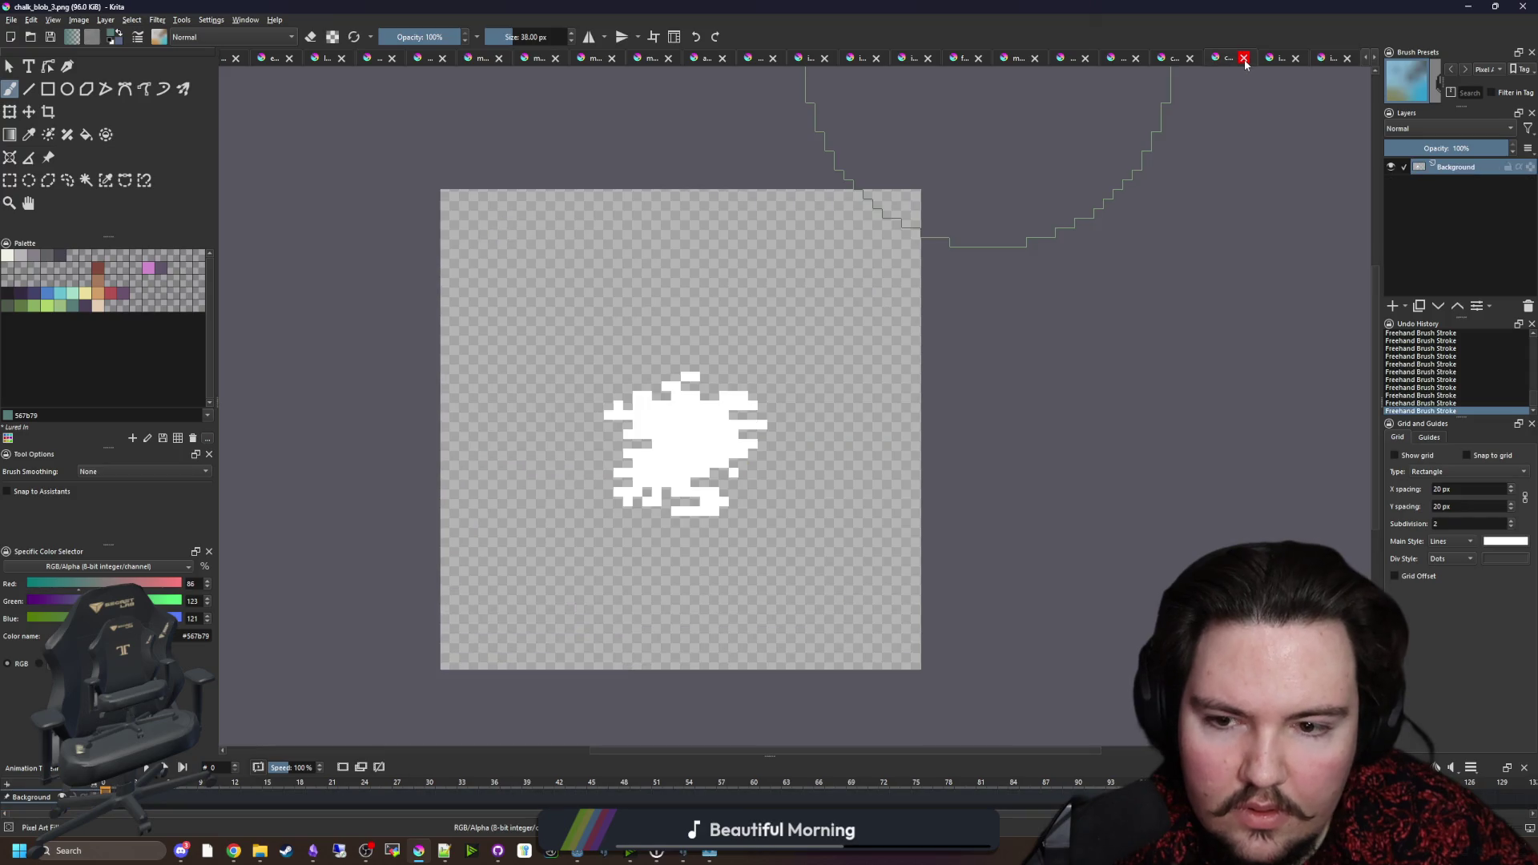
{"action": "left_click", "coordinate": [1245, 59]}
{"action": "left_click", "coordinate": [1210, 58]}
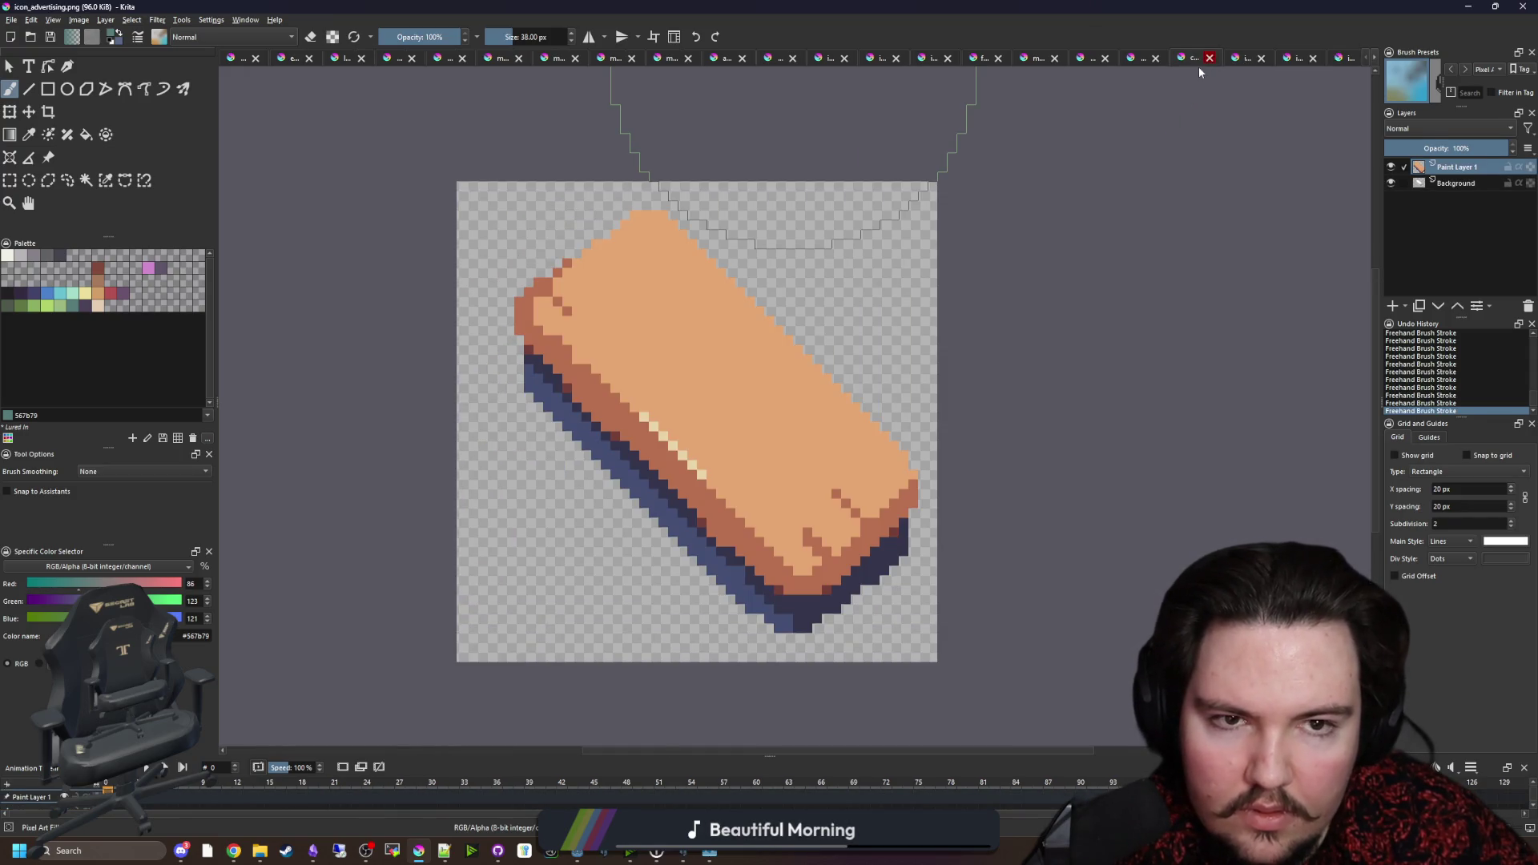
{"action": "left_click", "coordinate": [1210, 57]}
{"action": "left_click", "coordinate": [1210, 57]}
{"action": "left_click", "coordinate": [1210, 58]}
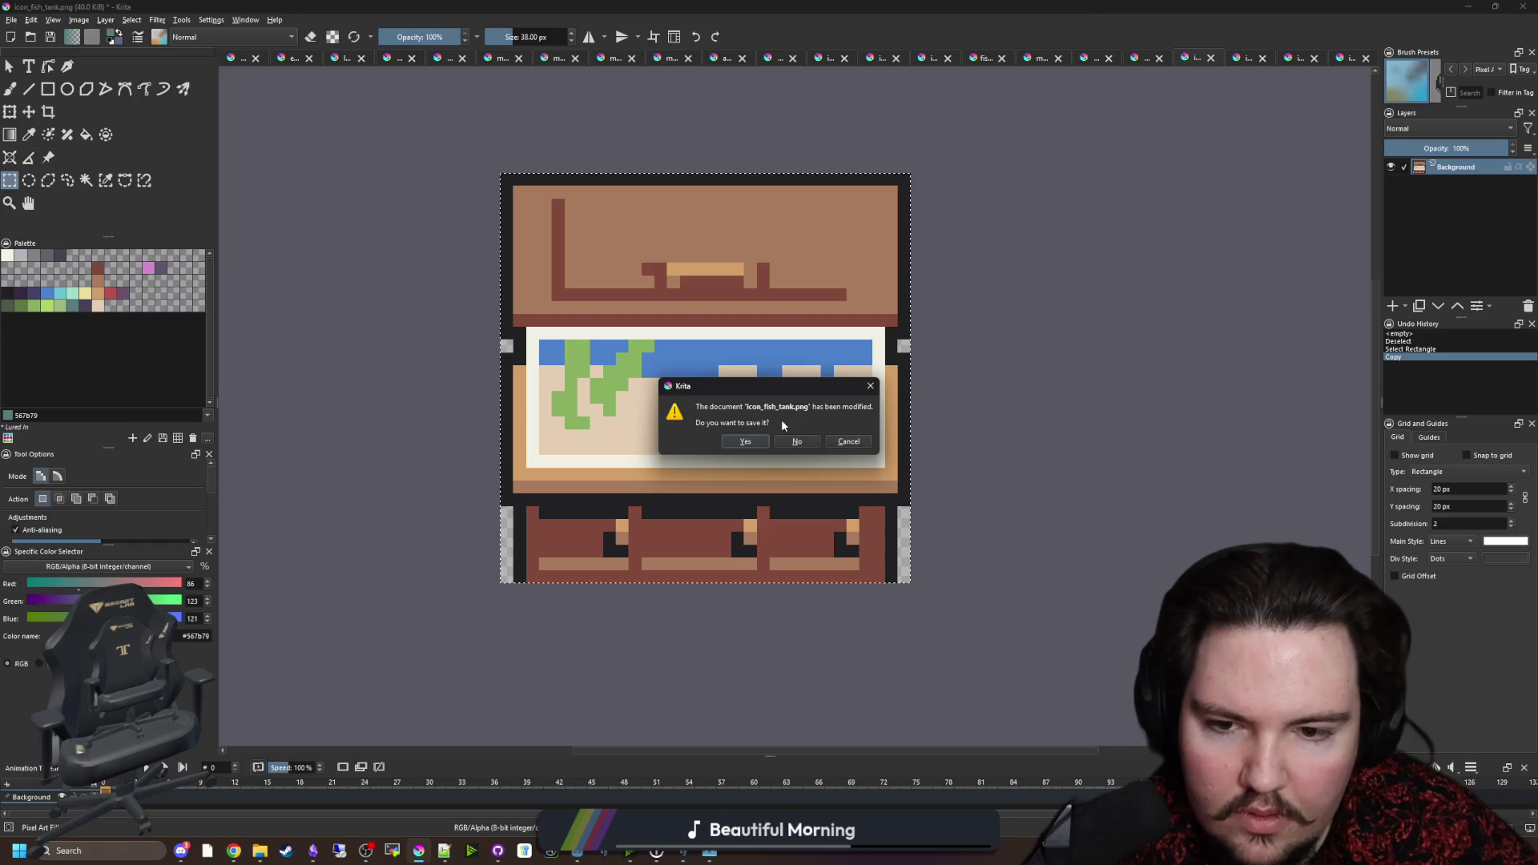
{"action": "left_click", "coordinate": [797, 442]}
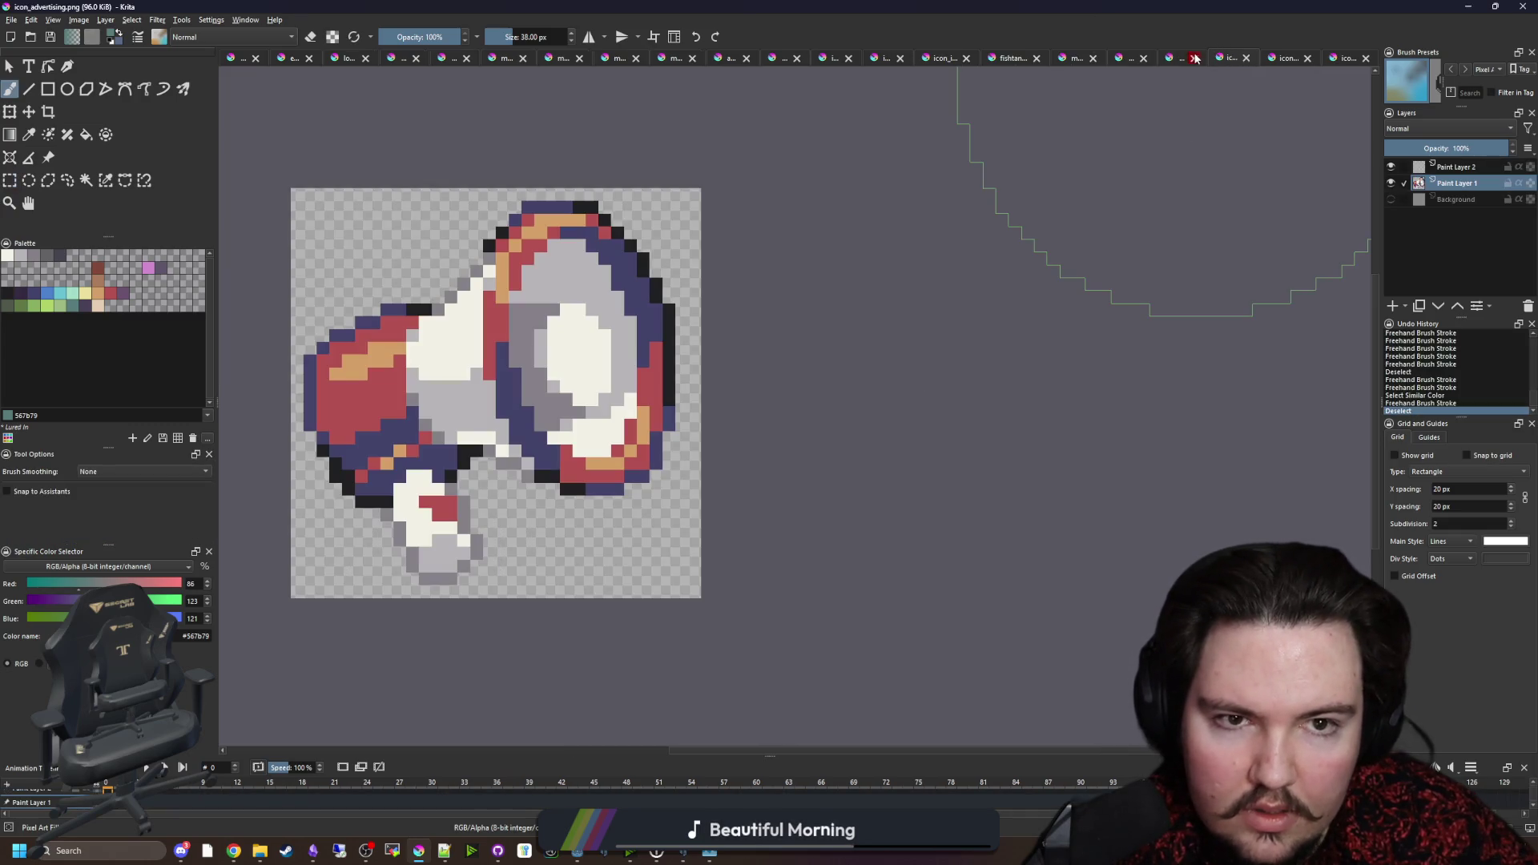
Step: Close the untitled controls sketch, icon_merchandise, icon_decorations and icon_improved_bait without saving
{"action": "left_click", "coordinate": [1196, 57]}
{"action": "left_click", "coordinate": [1194, 57]}
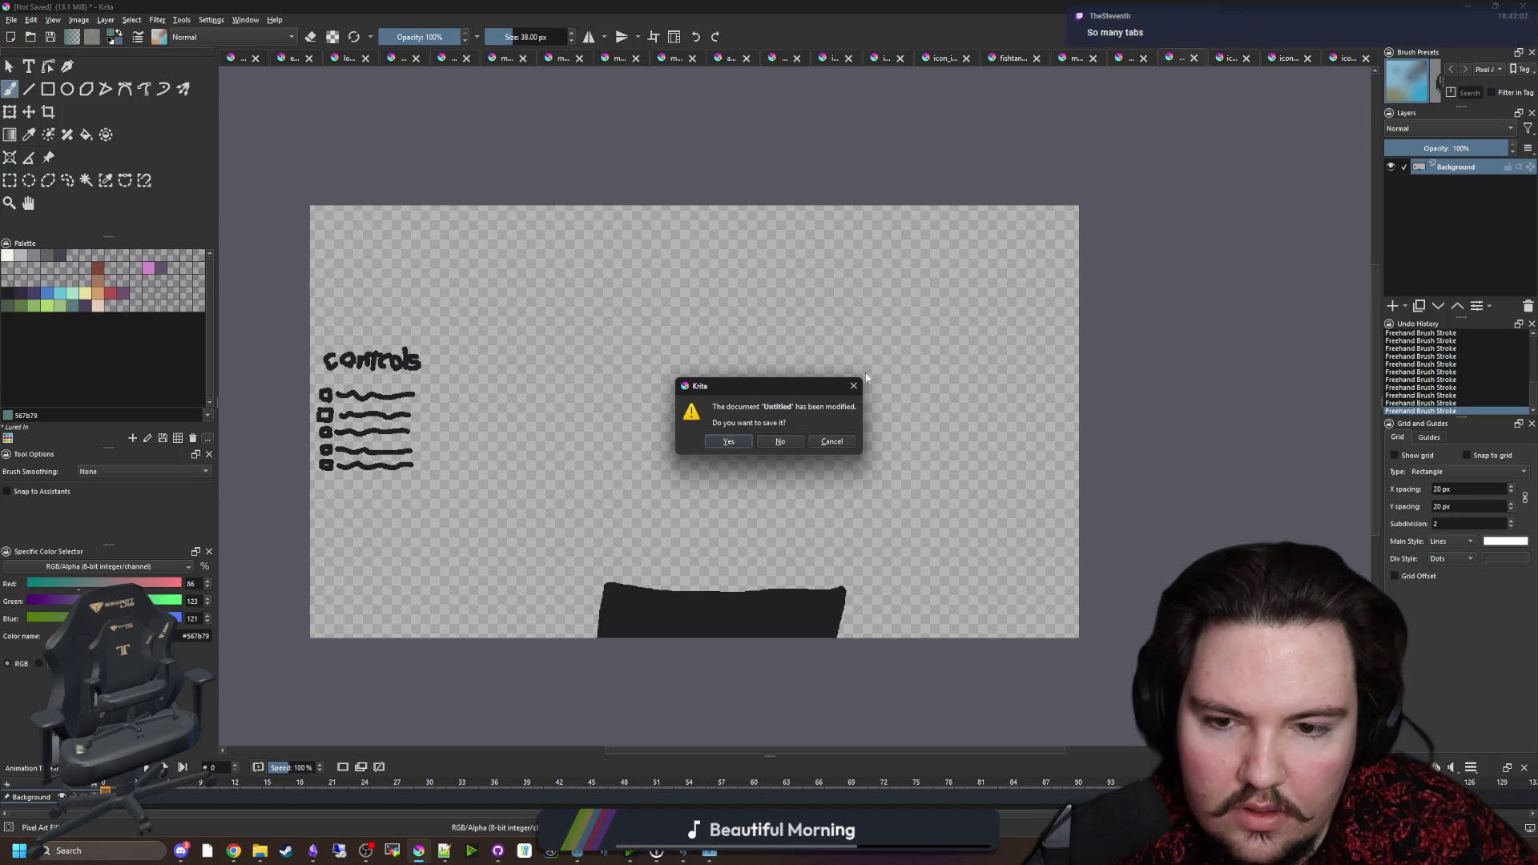
{"action": "left_click", "coordinate": [792, 442]}
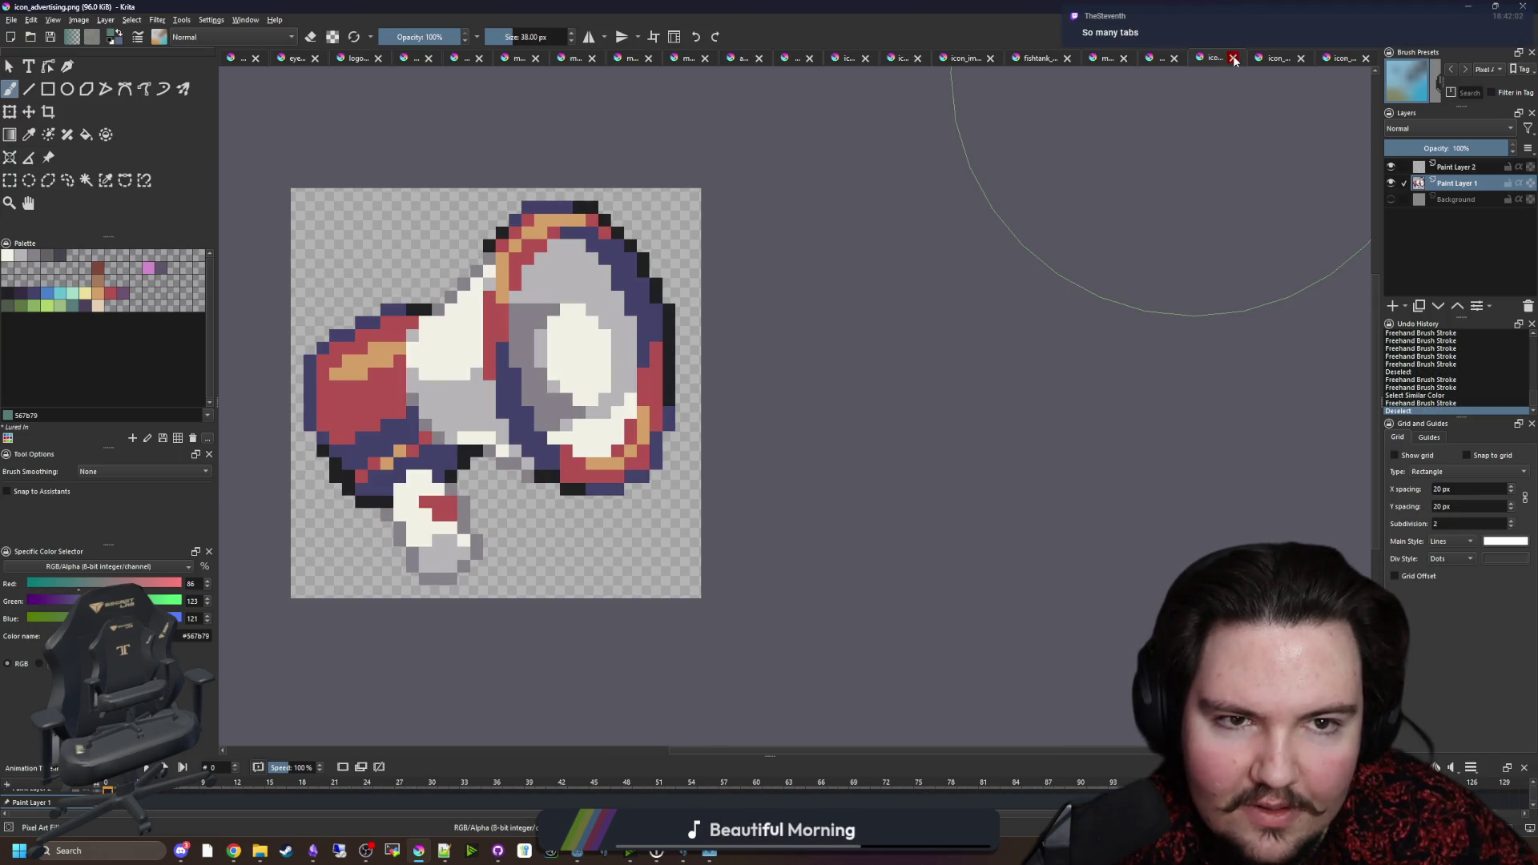
{"action": "left_click", "coordinate": [1234, 58]}
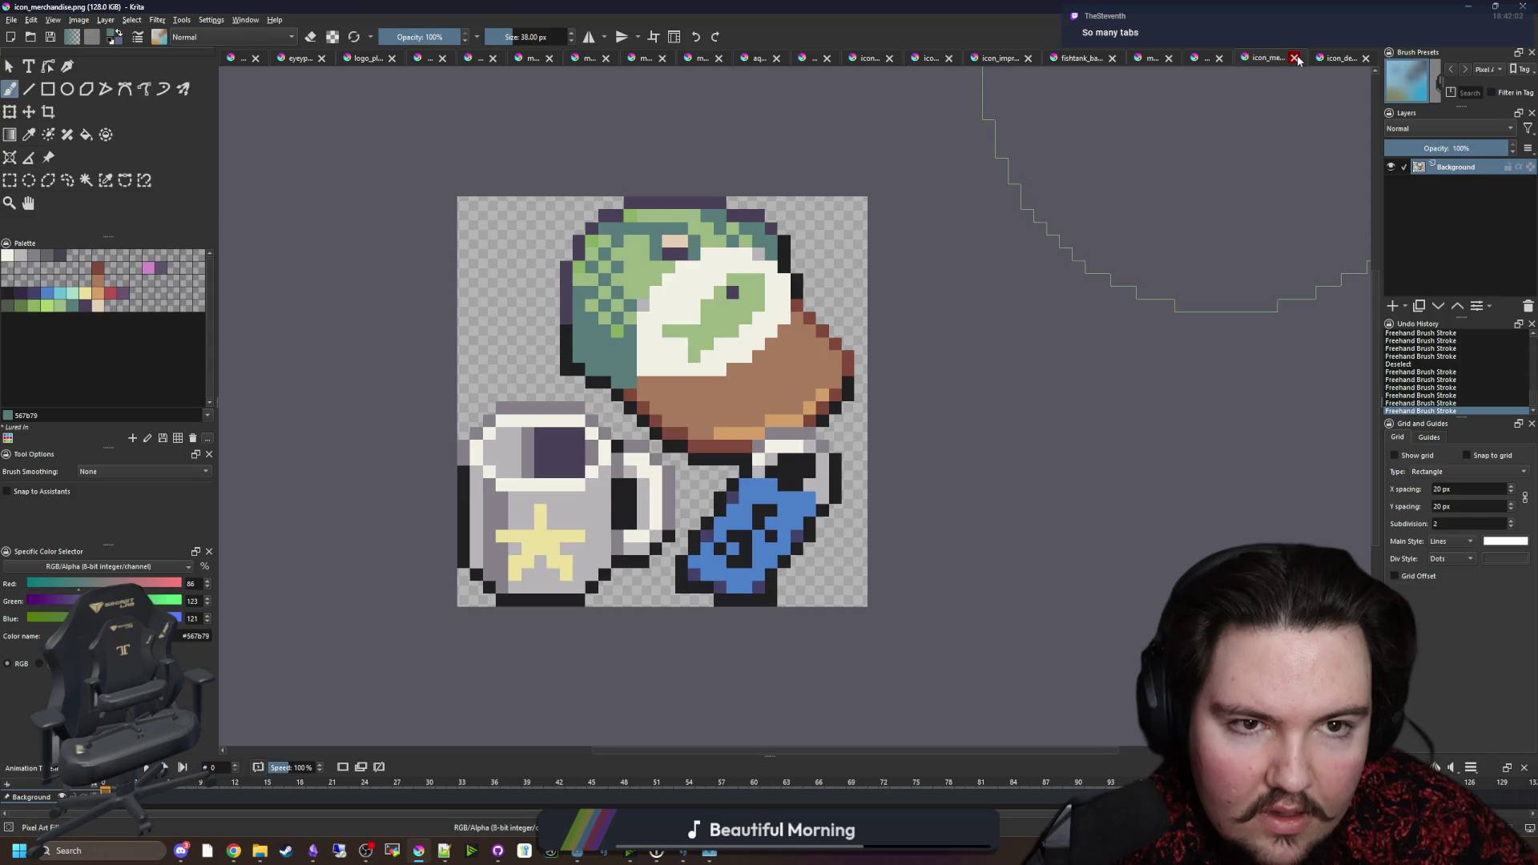
{"action": "left_click", "coordinate": [1295, 58]}
{"action": "left_click", "coordinate": [1368, 58]}
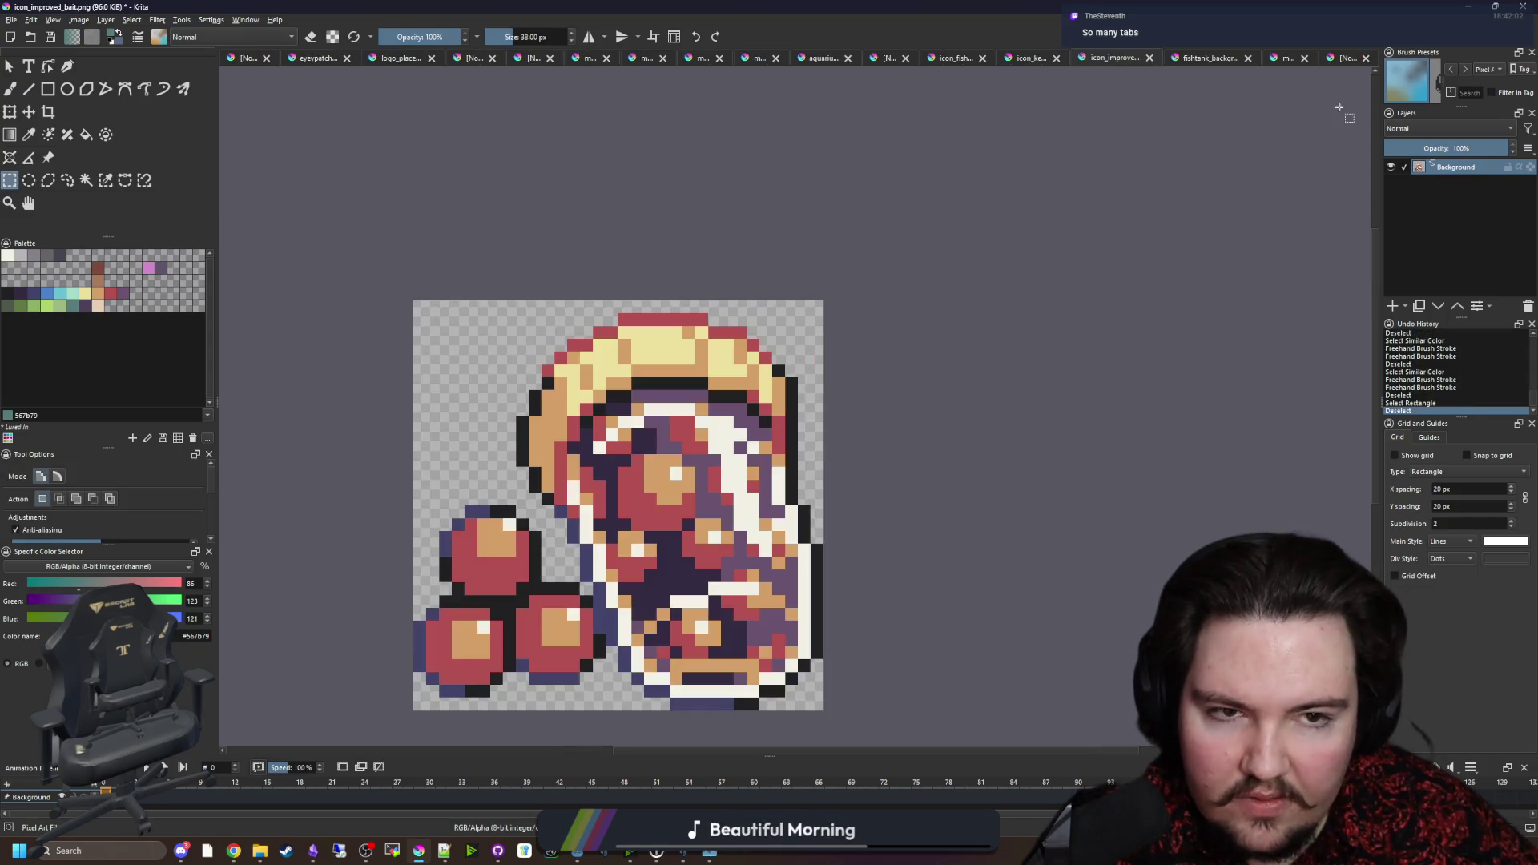
{"action": "left_click", "coordinate": [1150, 58]}
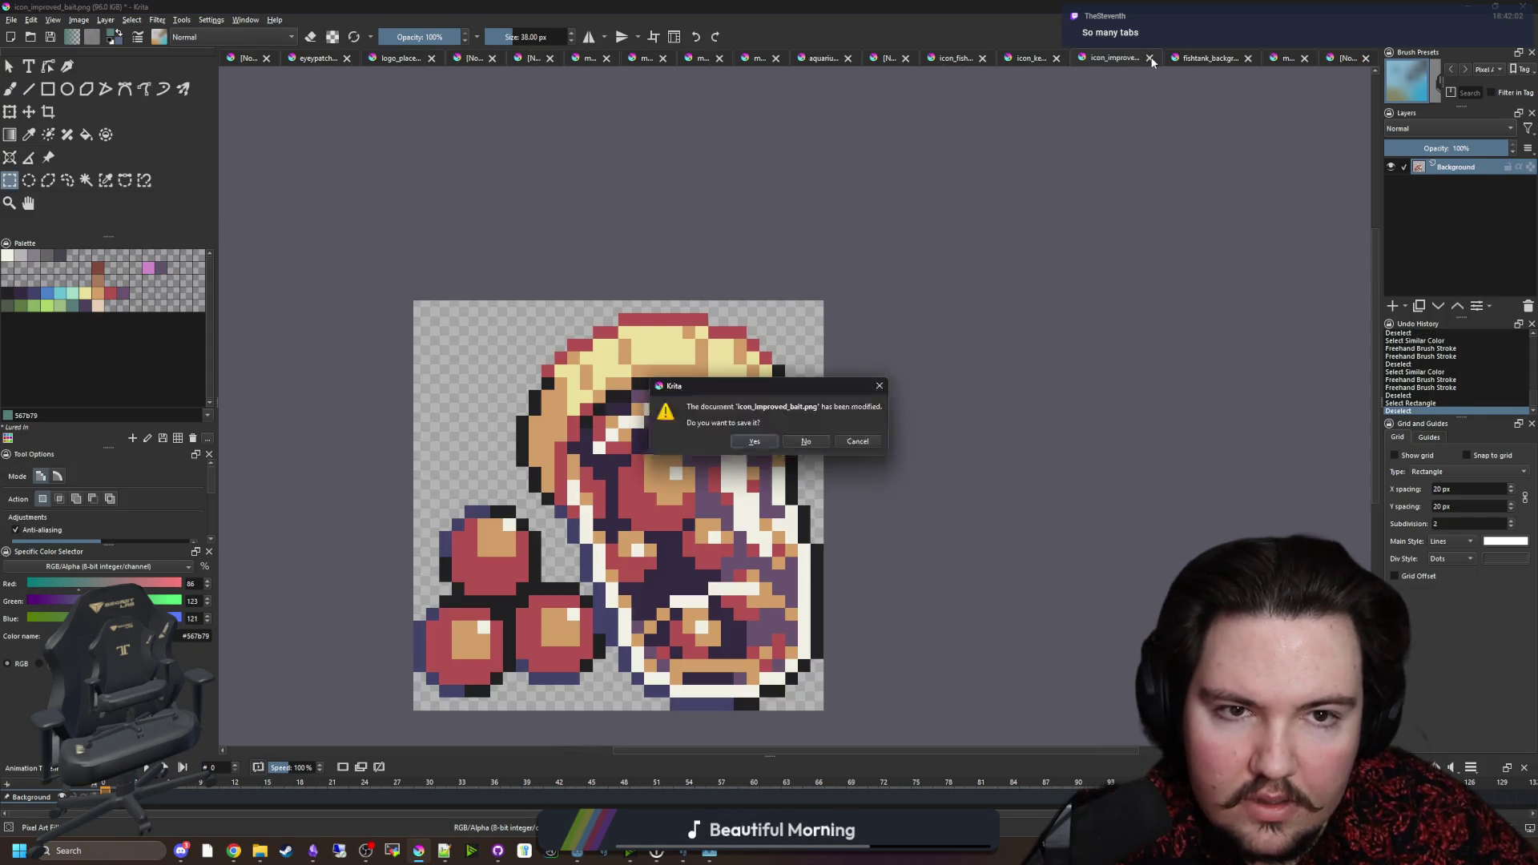
{"action": "left_click", "coordinate": [814, 439]}
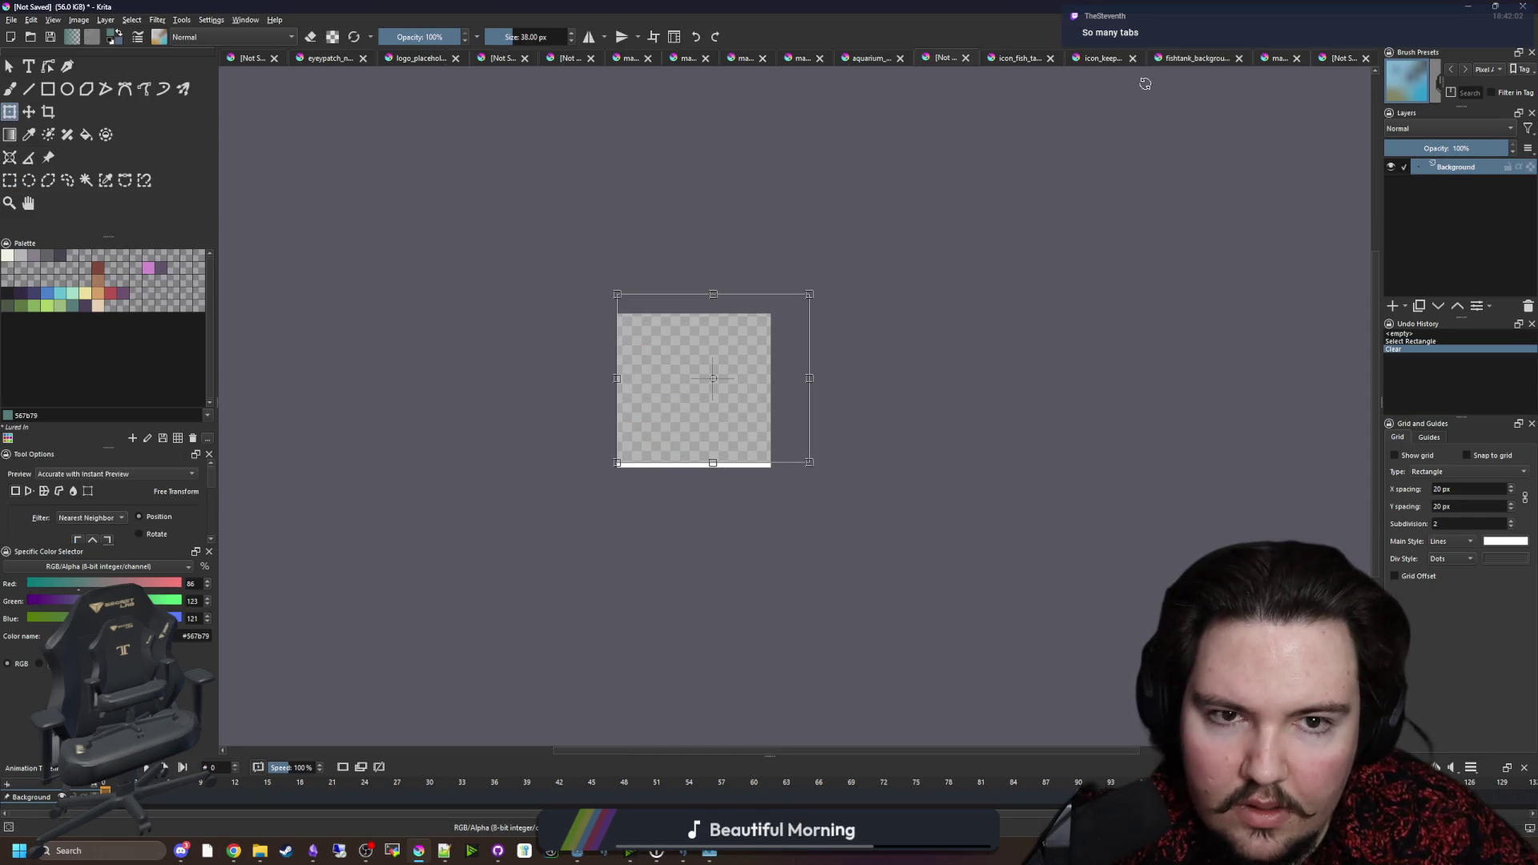
Step: Close icon_keepnet and icon_fish_tank, minimize Krita, and resume Hytale
{"action": "left_click", "coordinate": [1134, 59]}
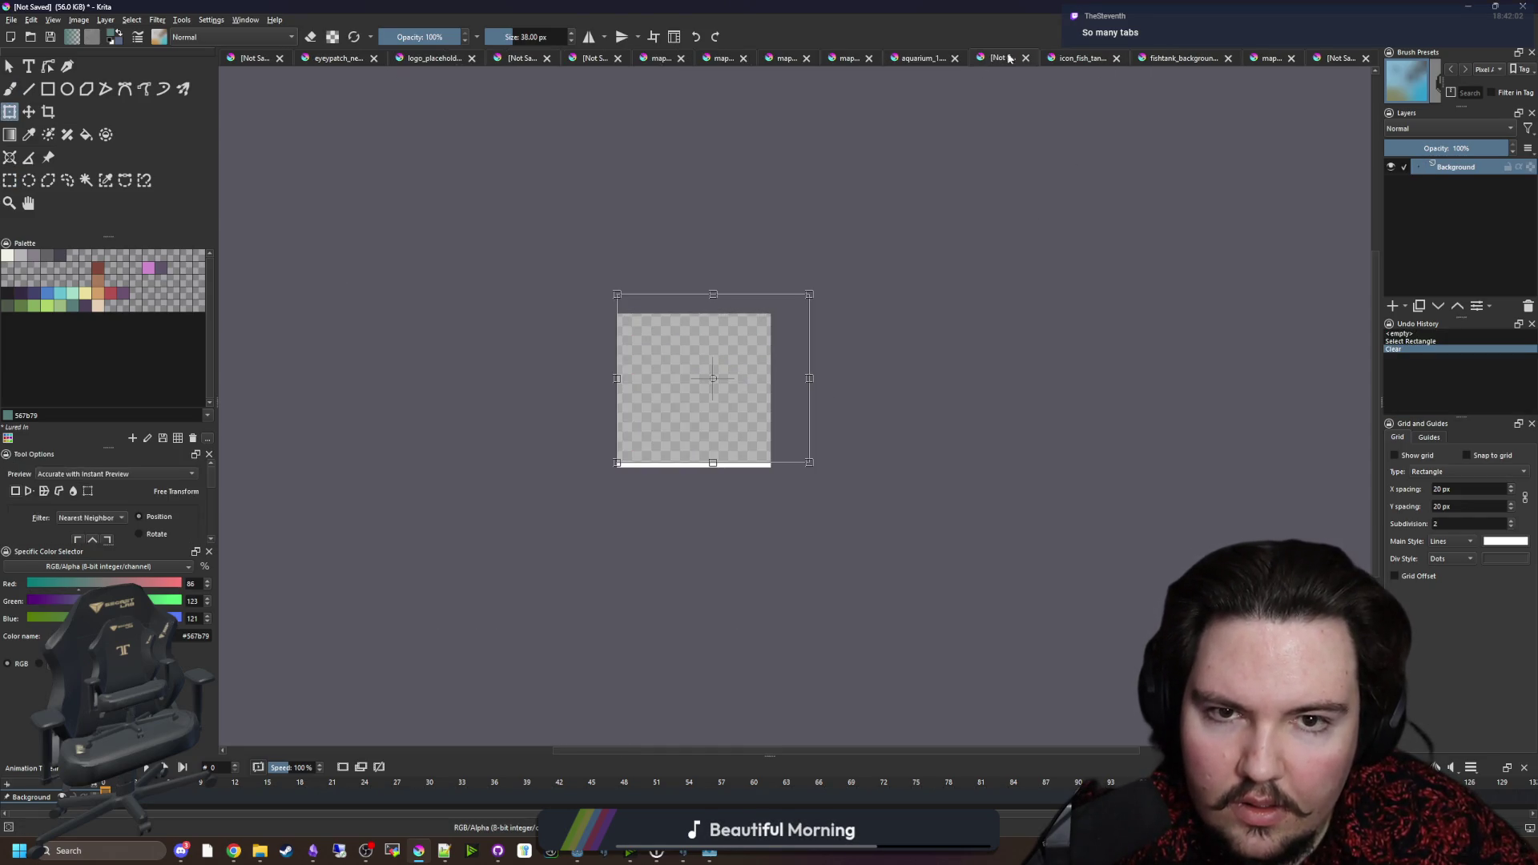
{"action": "left_click", "coordinate": [1077, 60]}
{"action": "left_click", "coordinate": [1115, 59]}
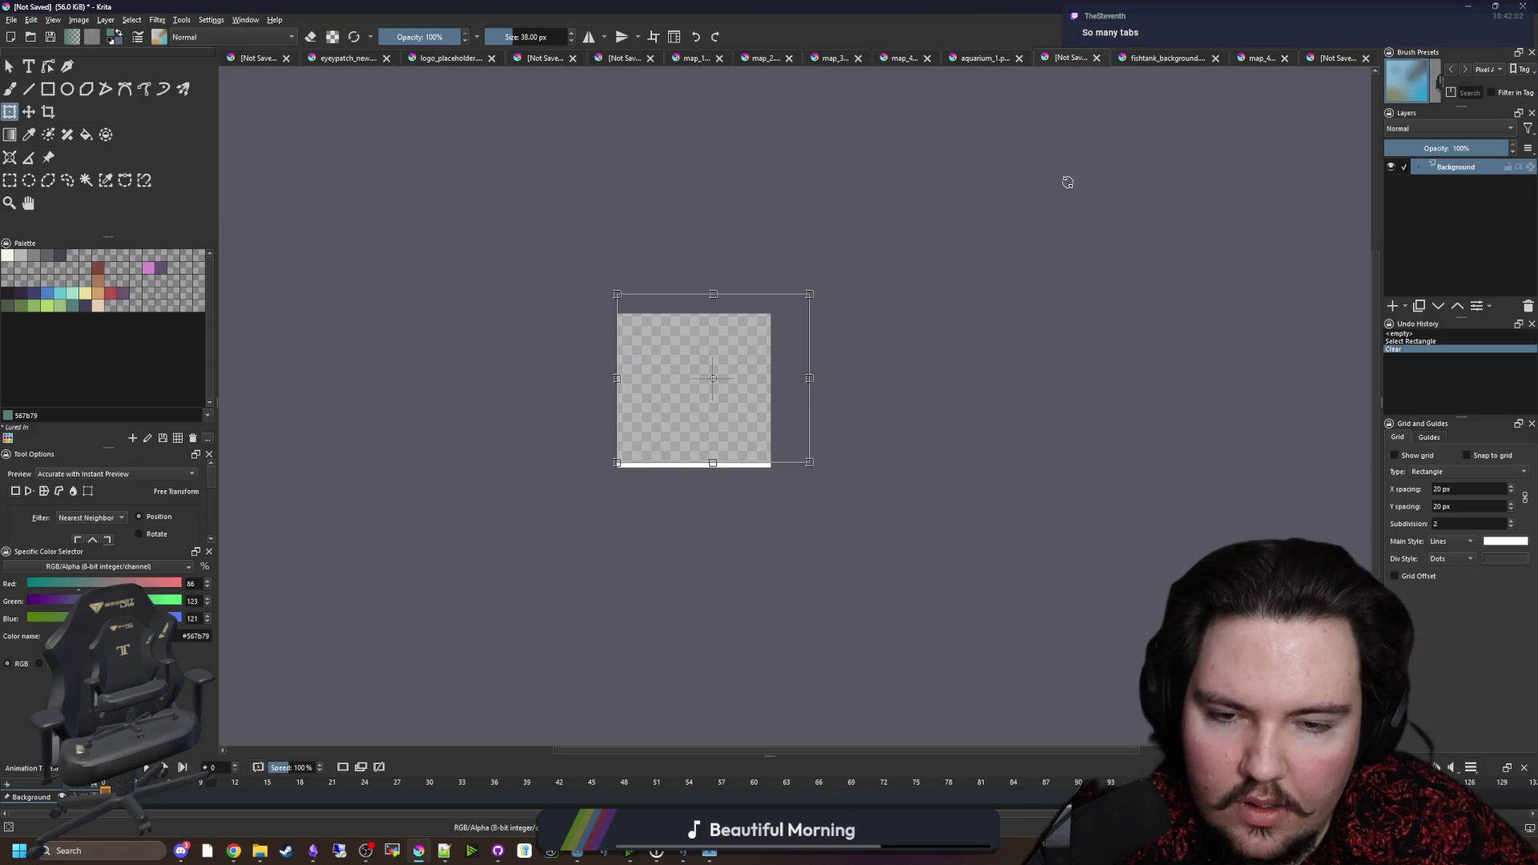
{"action": "left_click", "coordinate": [1468, 6]}
{"action": "key", "text": "Escape"}
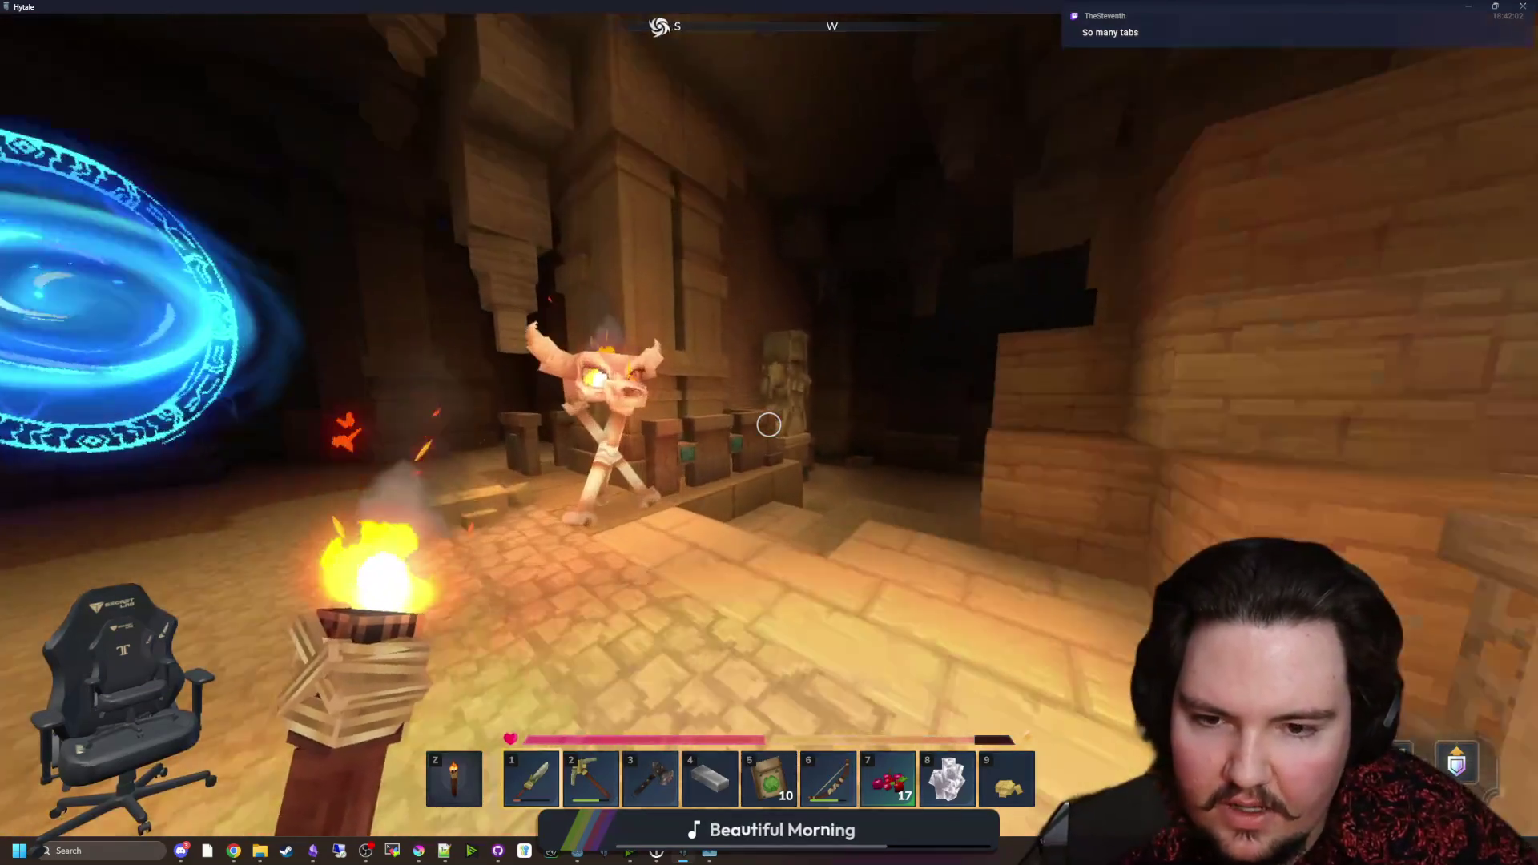
Step: Pan around the world map, then briefly check the inventory and chat
{"action": "key", "text": "m"}
{"action": "key", "text": "d"}
{"action": "key", "text": "s"}
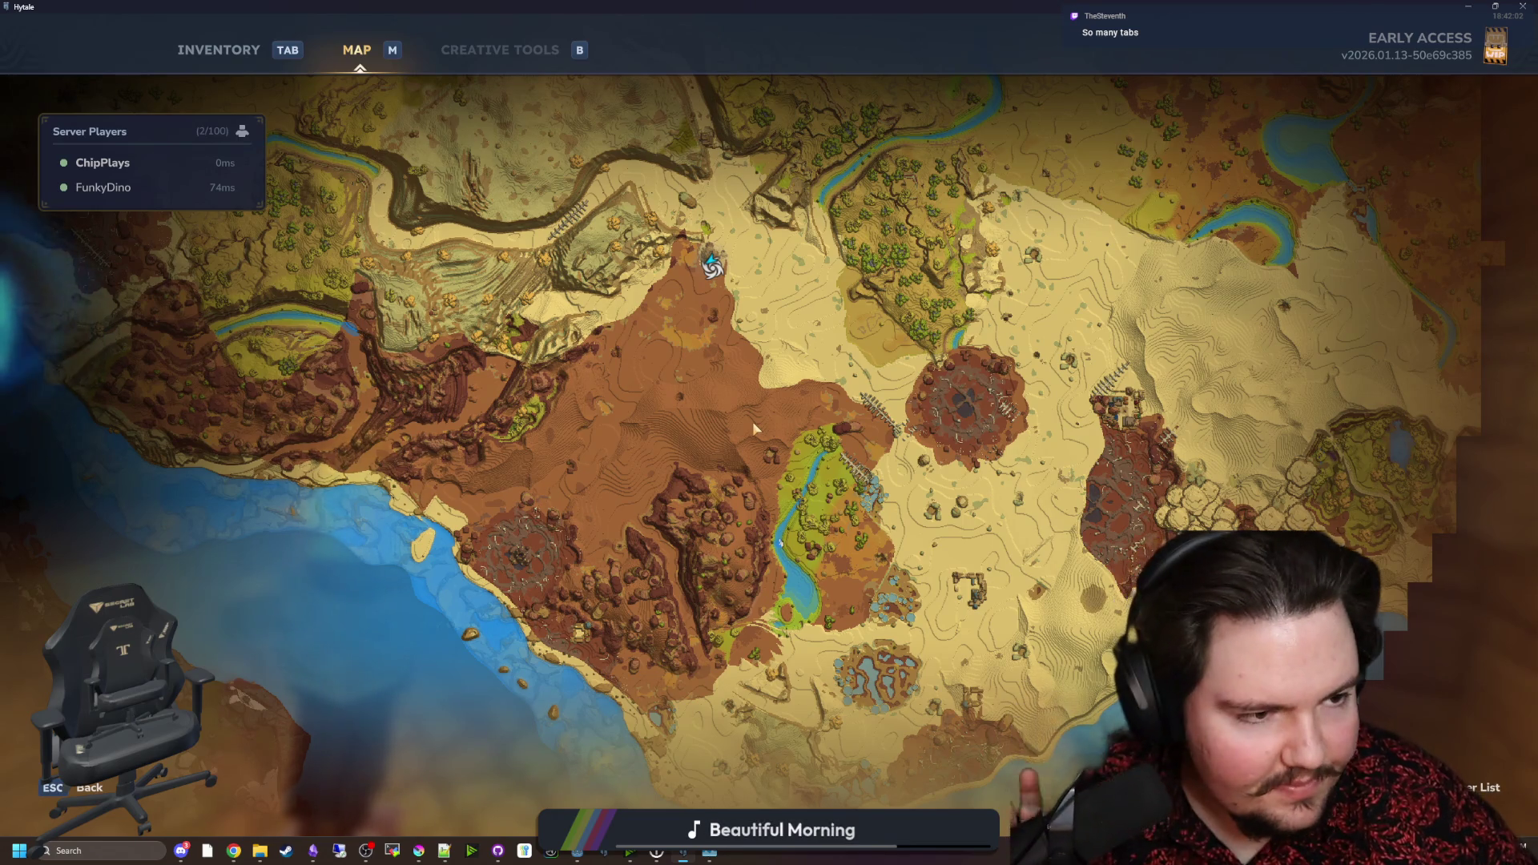
{"action": "key", "text": "Escape"}
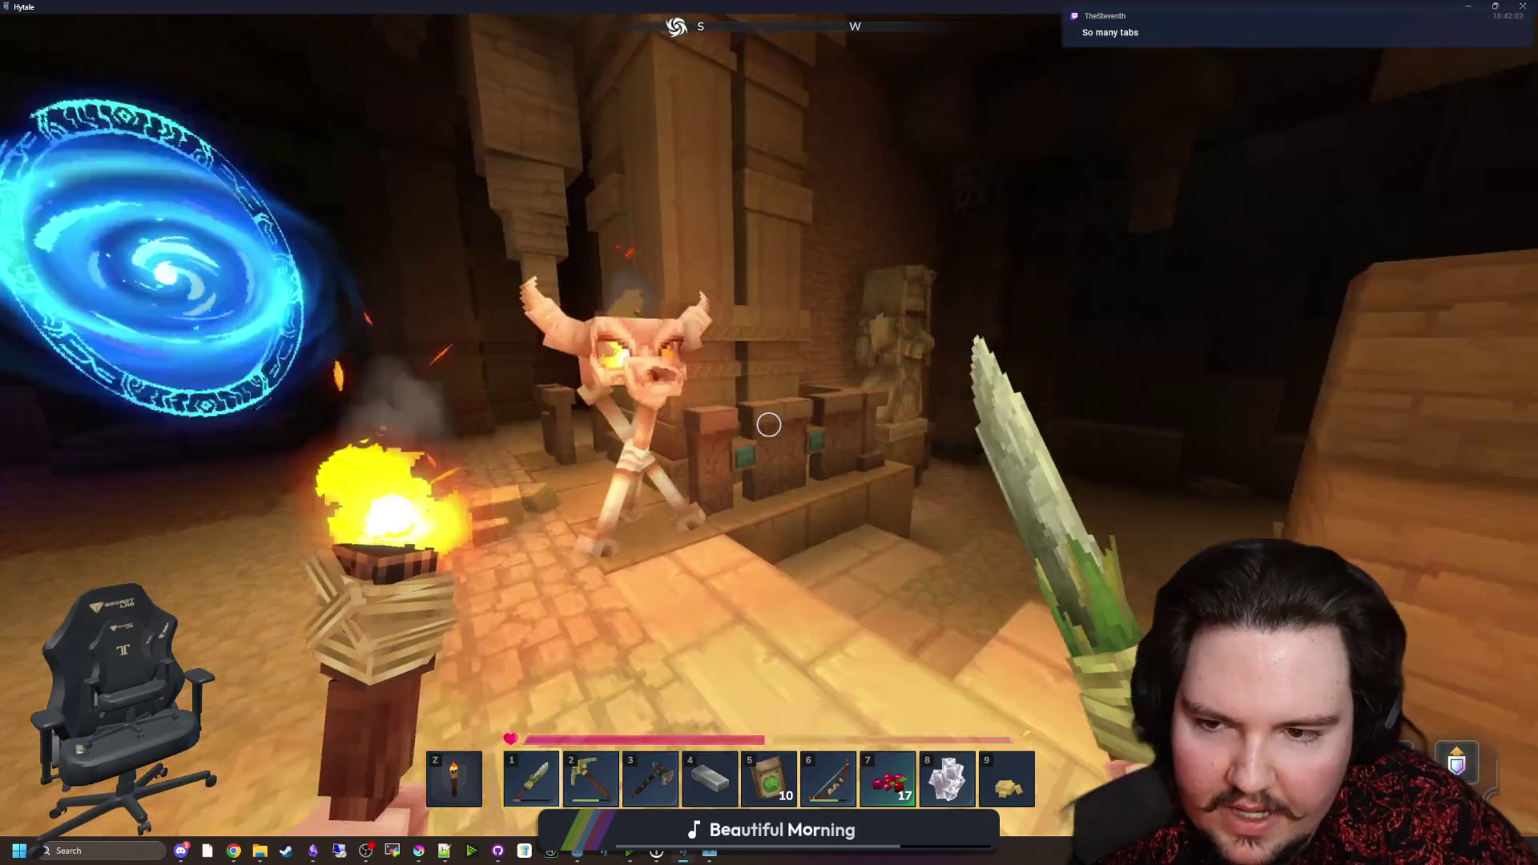
{"action": "key", "text": "Tab"}
{"action": "key", "text": "Tab"}
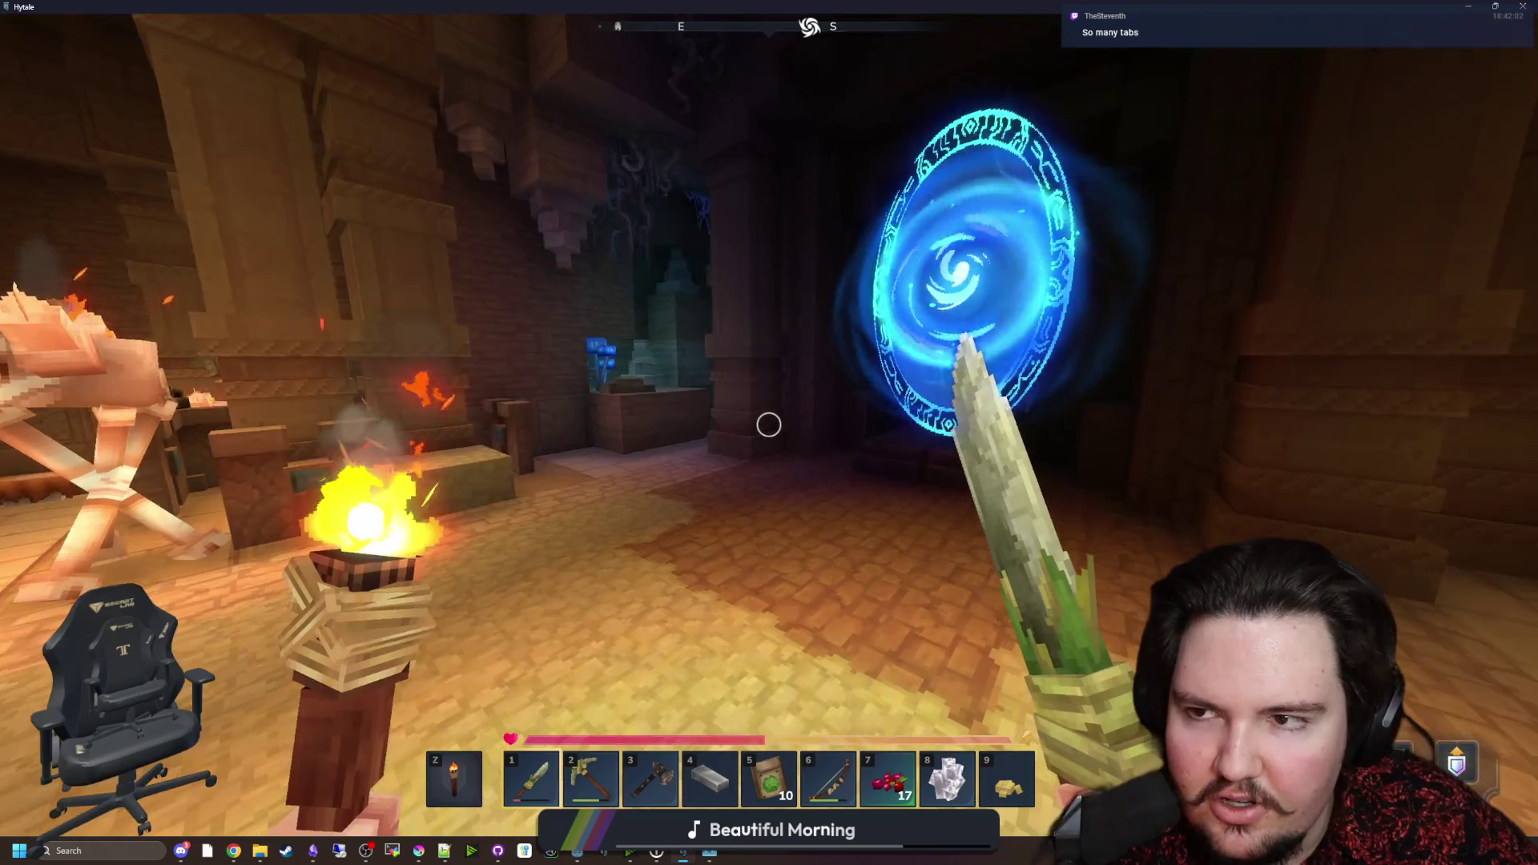
{"action": "key", "text": "Tab"}
{"action": "key", "text": "Tab"}
{"action": "key", "text": "Return"}
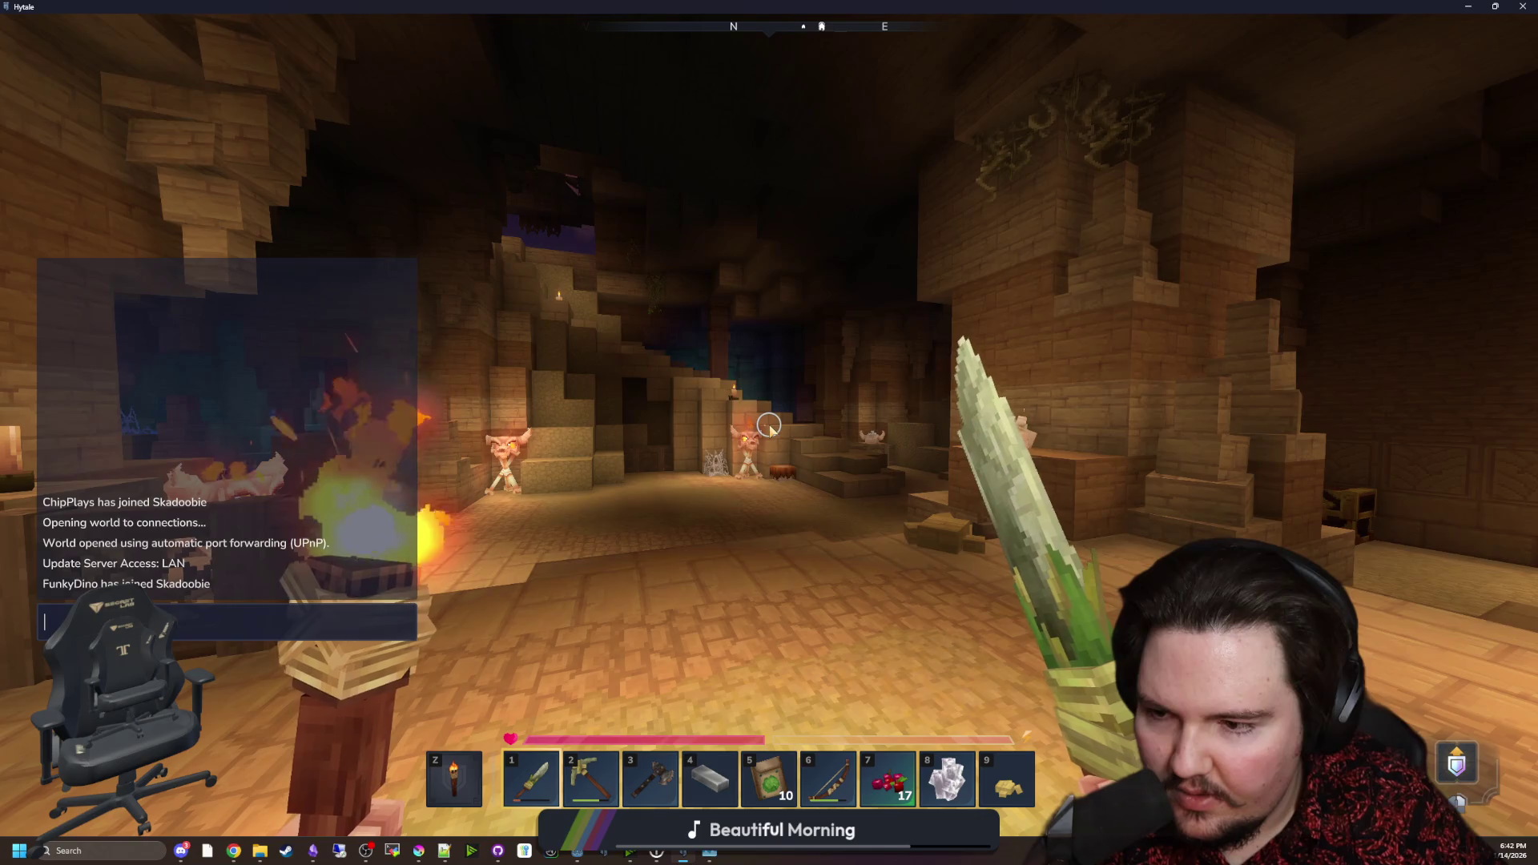
{"action": "key", "text": "Escape"}
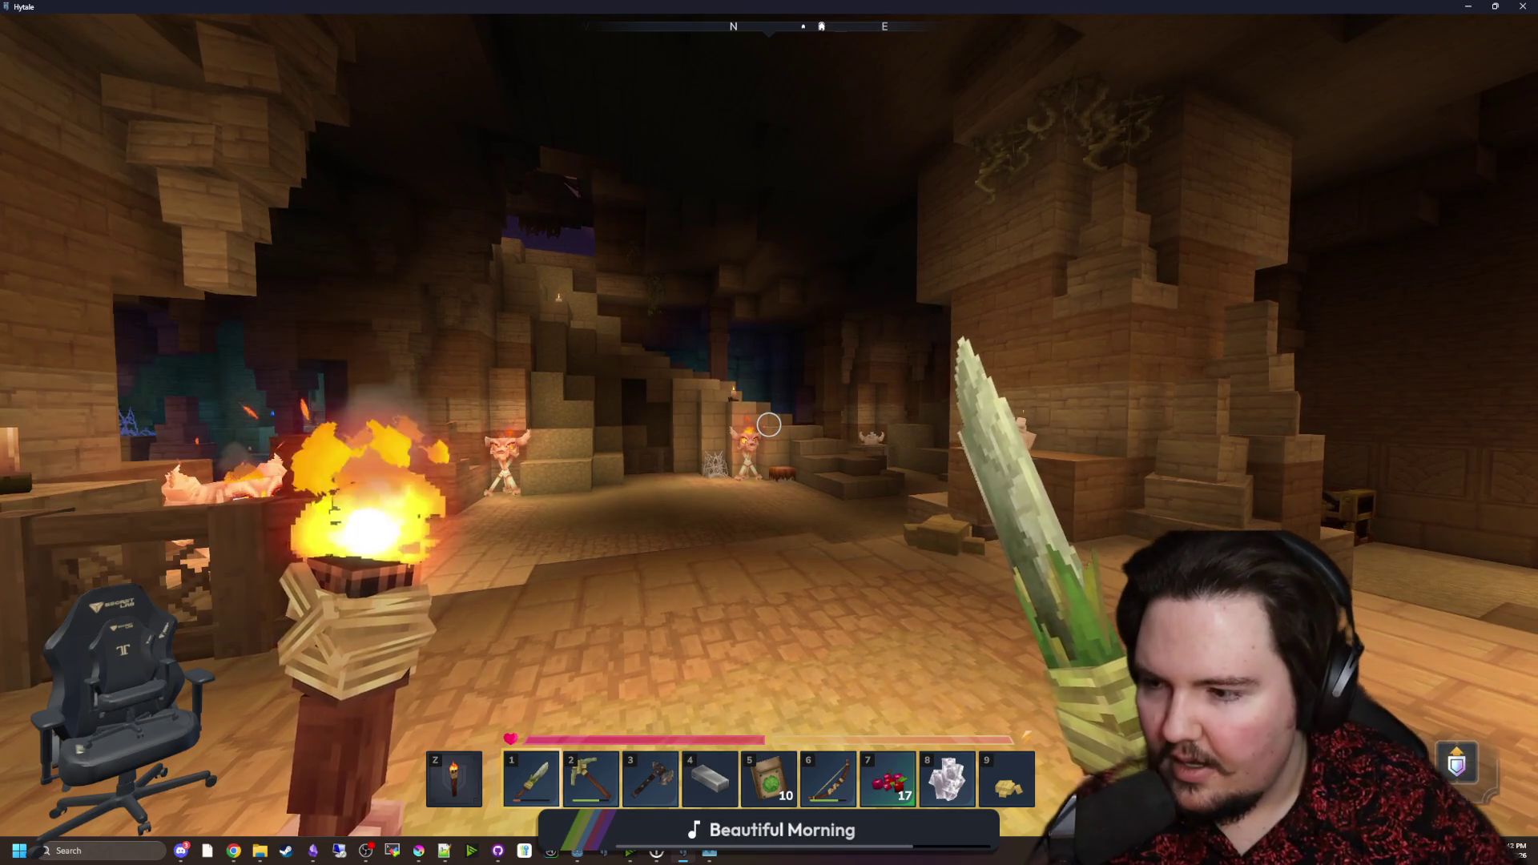
Step: Walk through the skeleton room, sandstone halls and corridor past the chest to the blue portal room
{"action": "key", "text": "w"}
{"action": "key", "text": "w"}
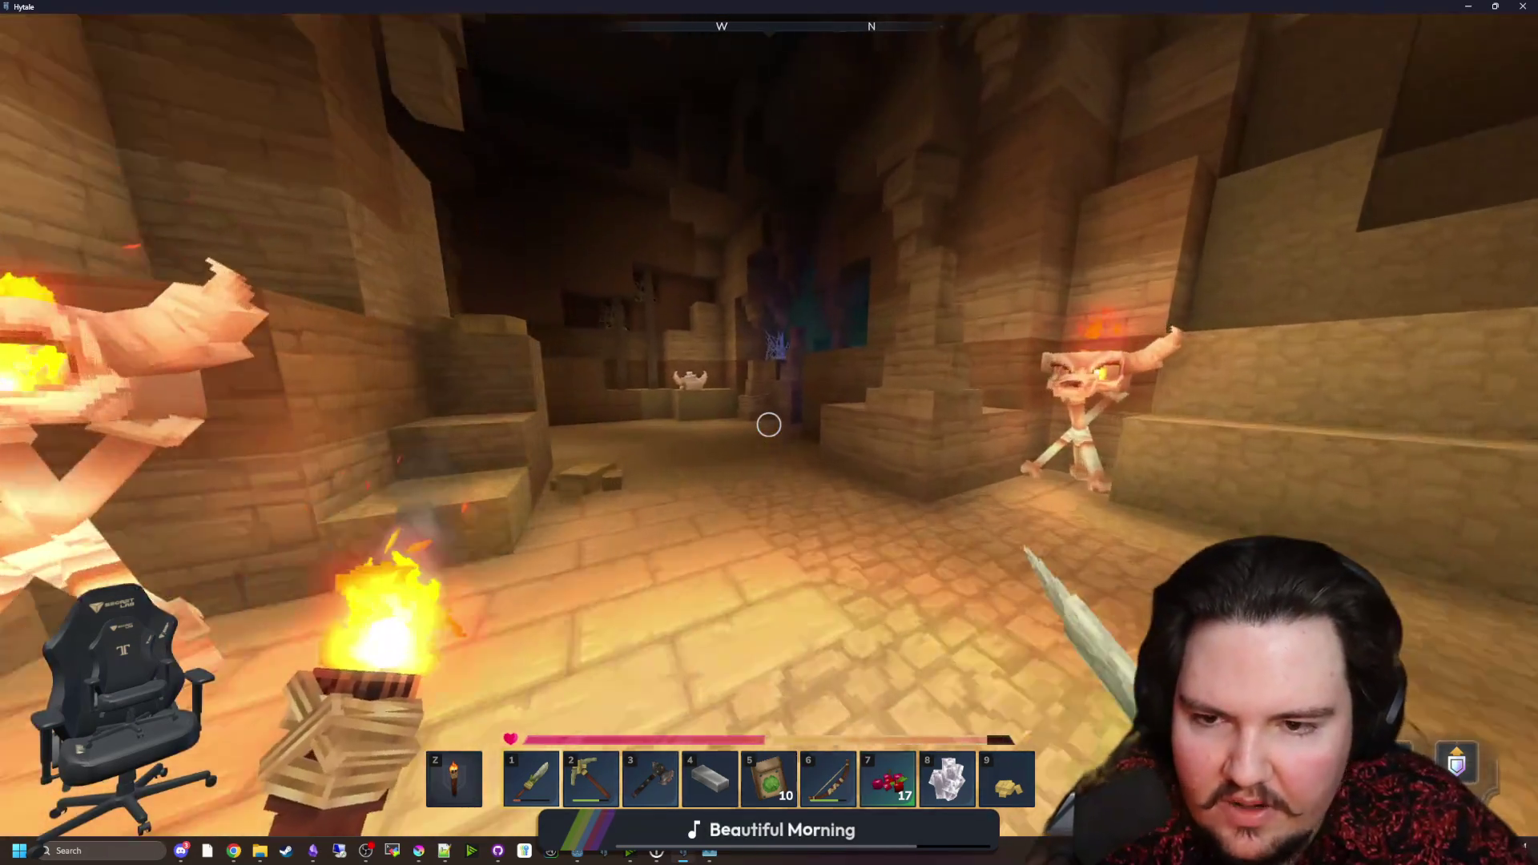
{"action": "key", "text": "Escape"}
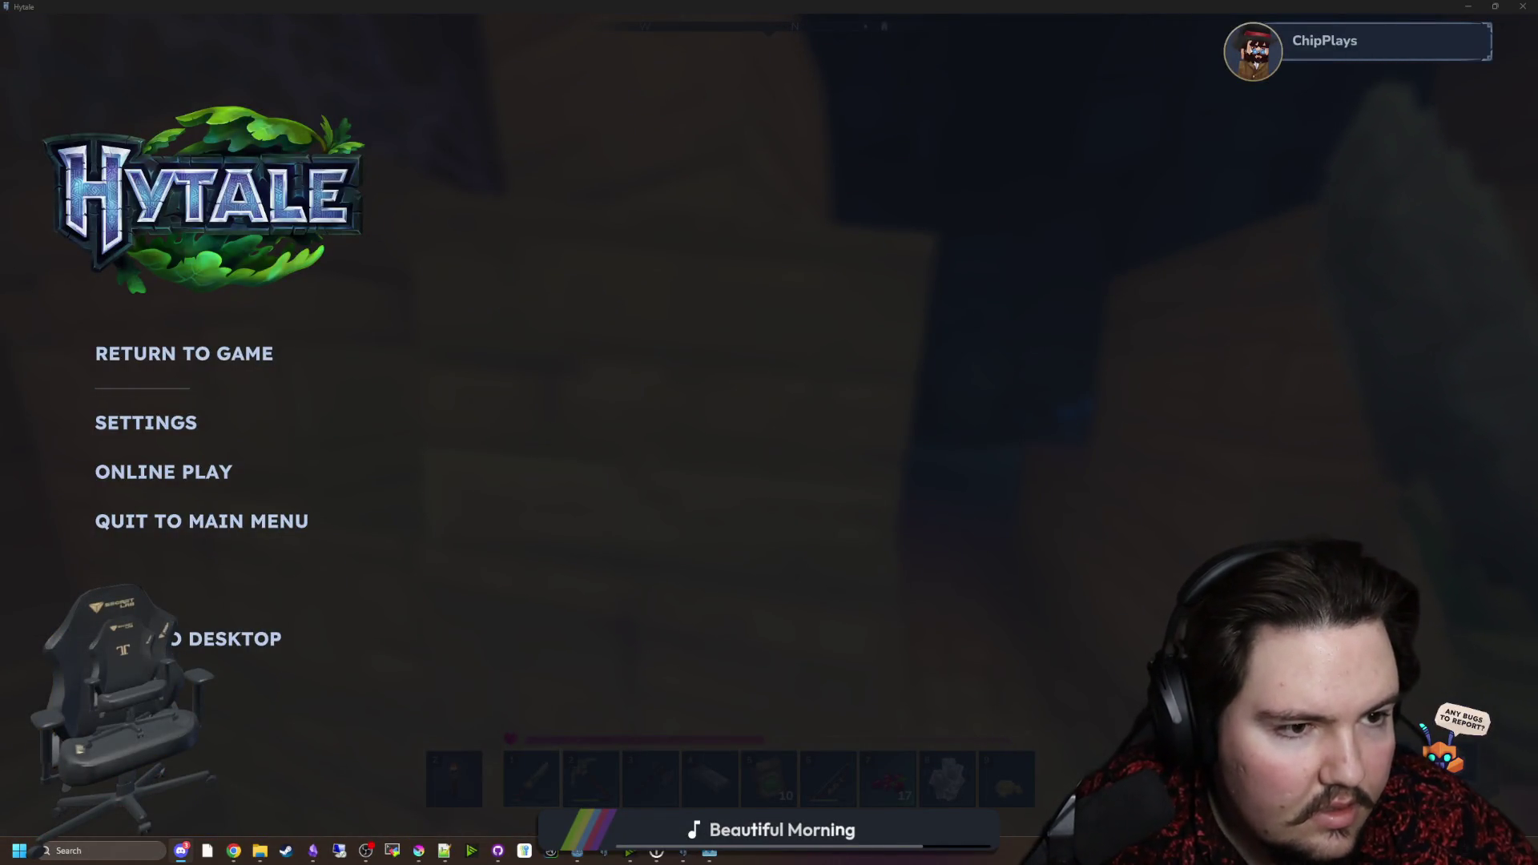
{"action": "key", "text": "Escape"}
{"action": "key", "text": "w"}
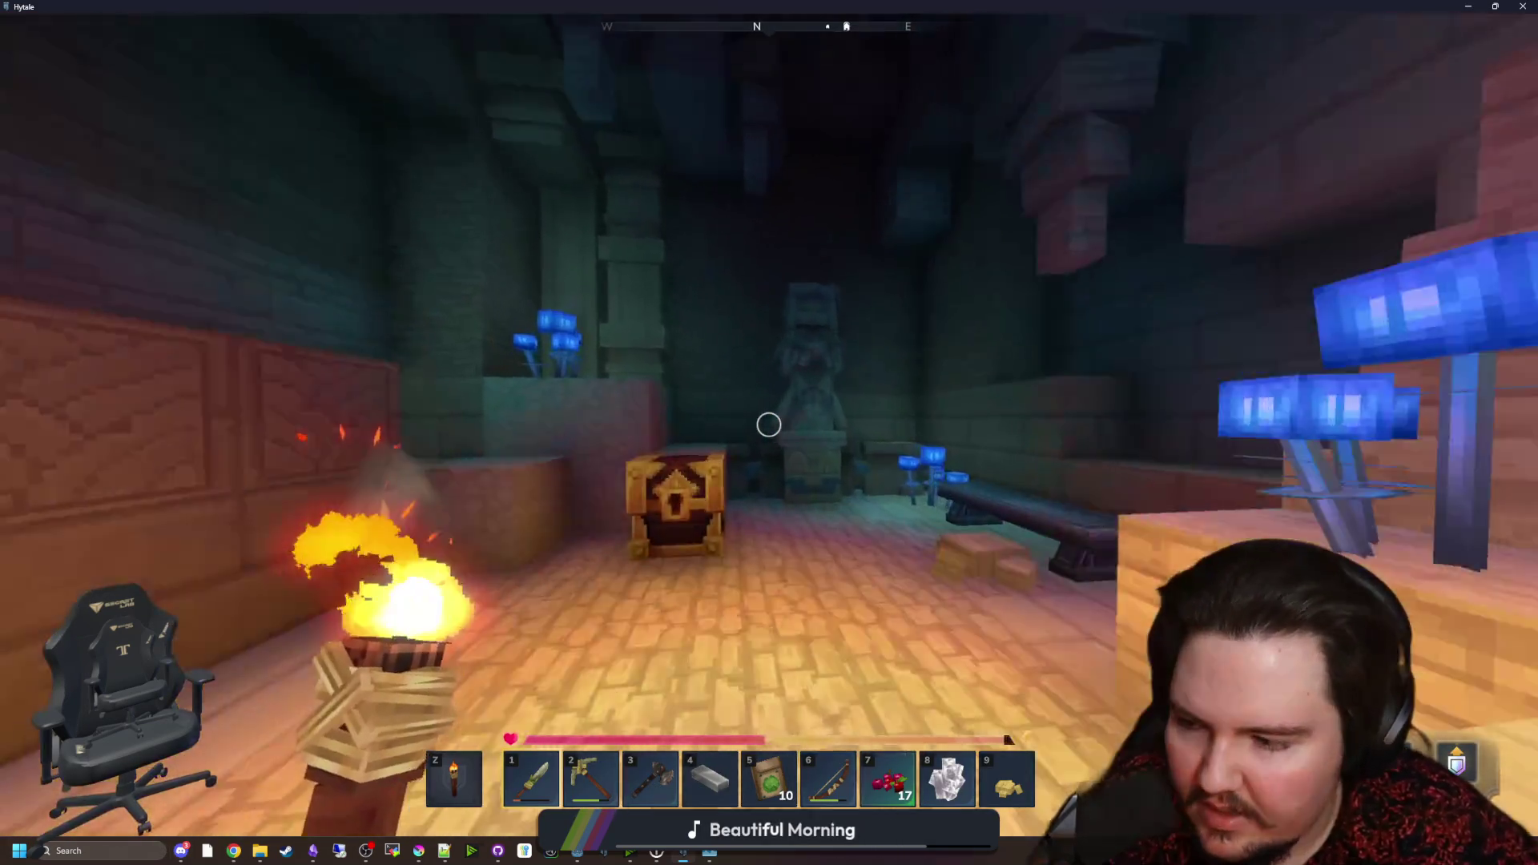
{"action": "key", "text": "w"}
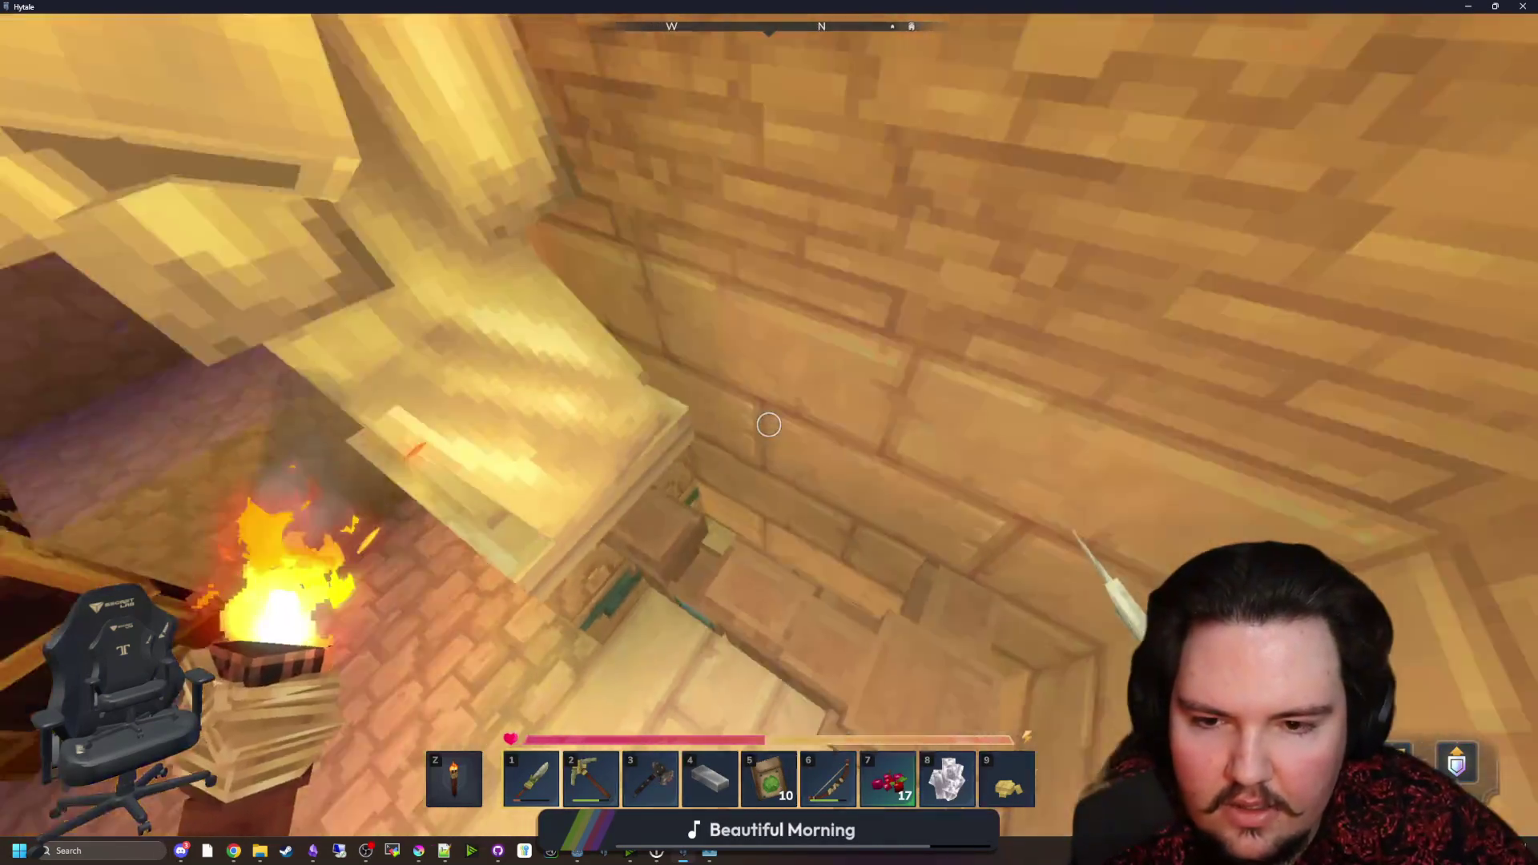
{"action": "key", "text": "w"}
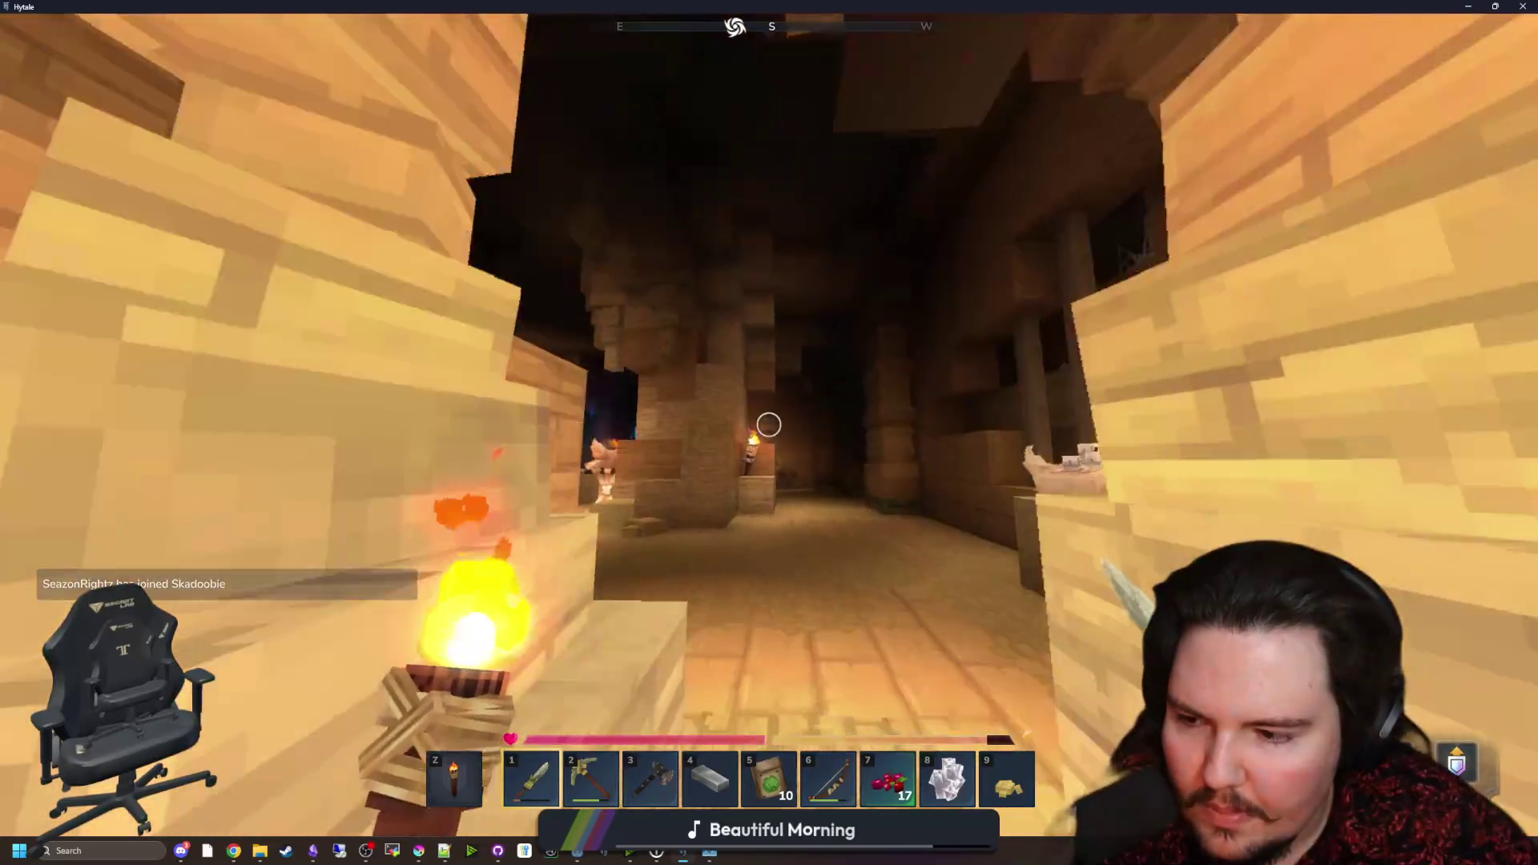
{"action": "key", "text": "w"}
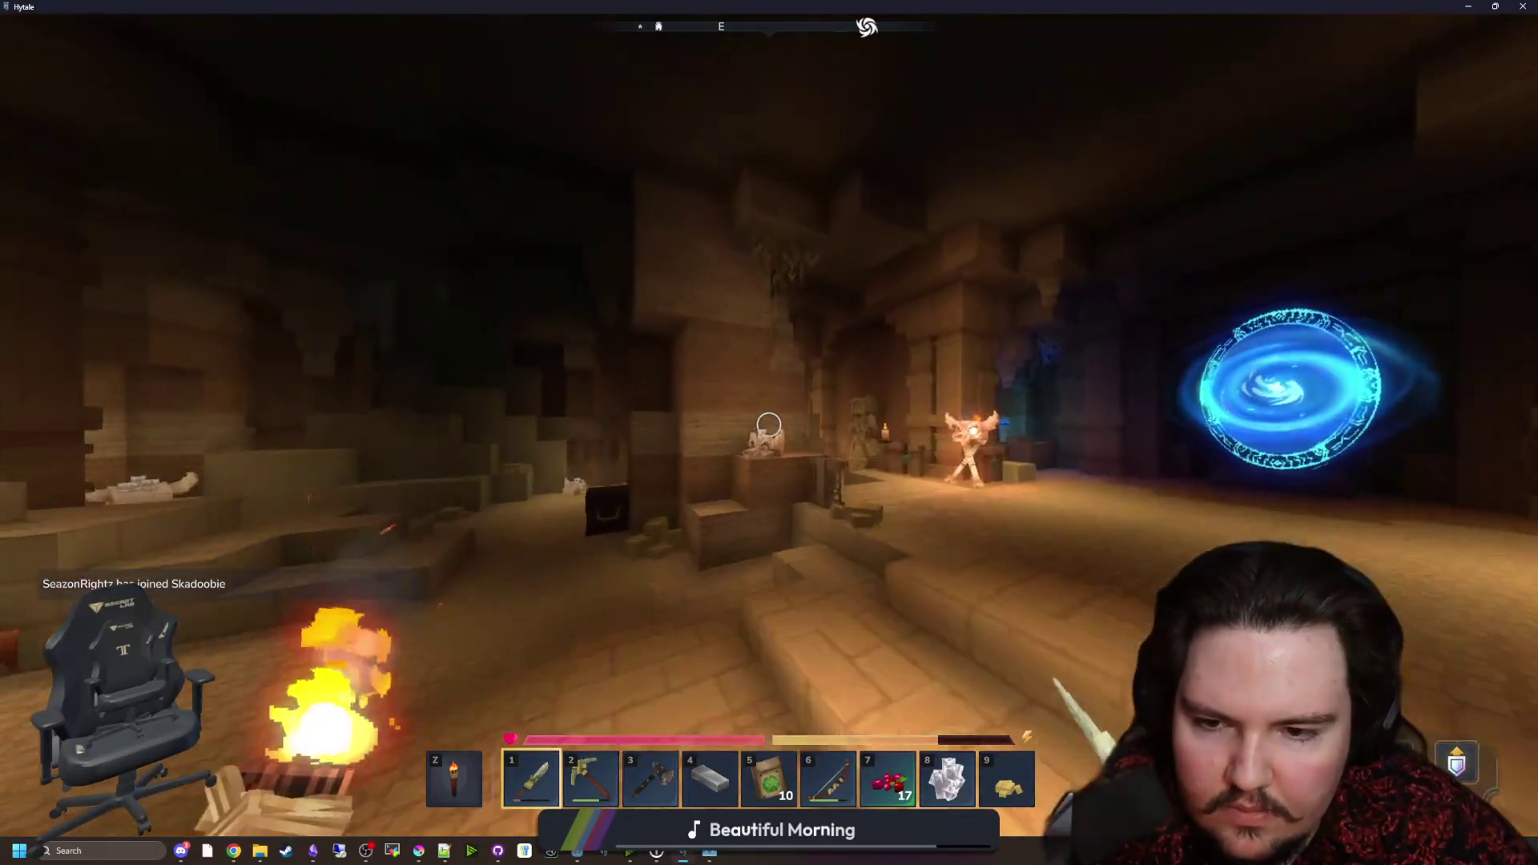
{"action": "key", "text": "w"}
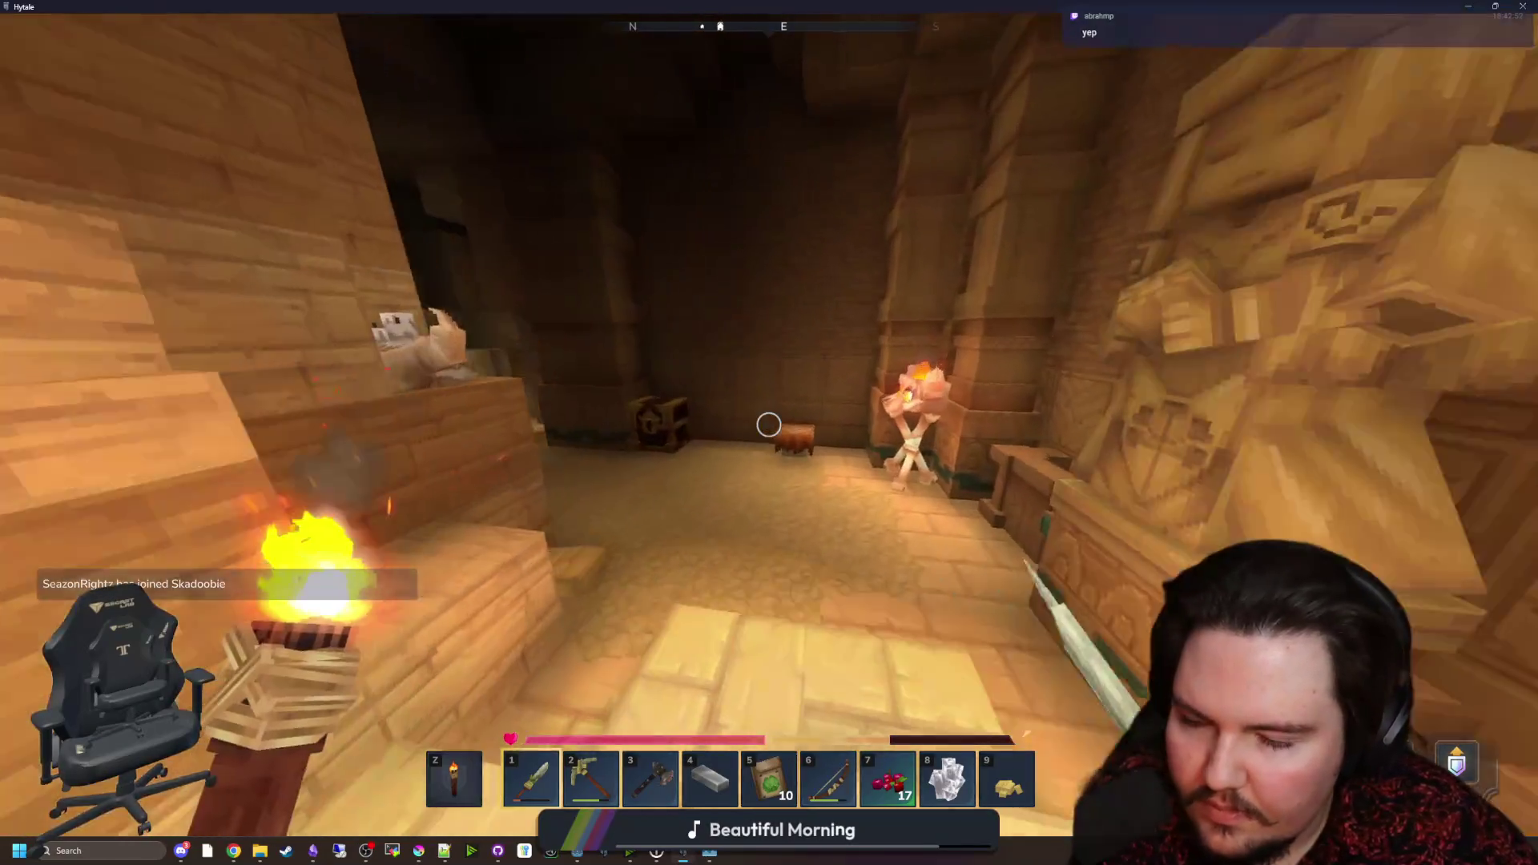
{"action": "key", "text": "w"}
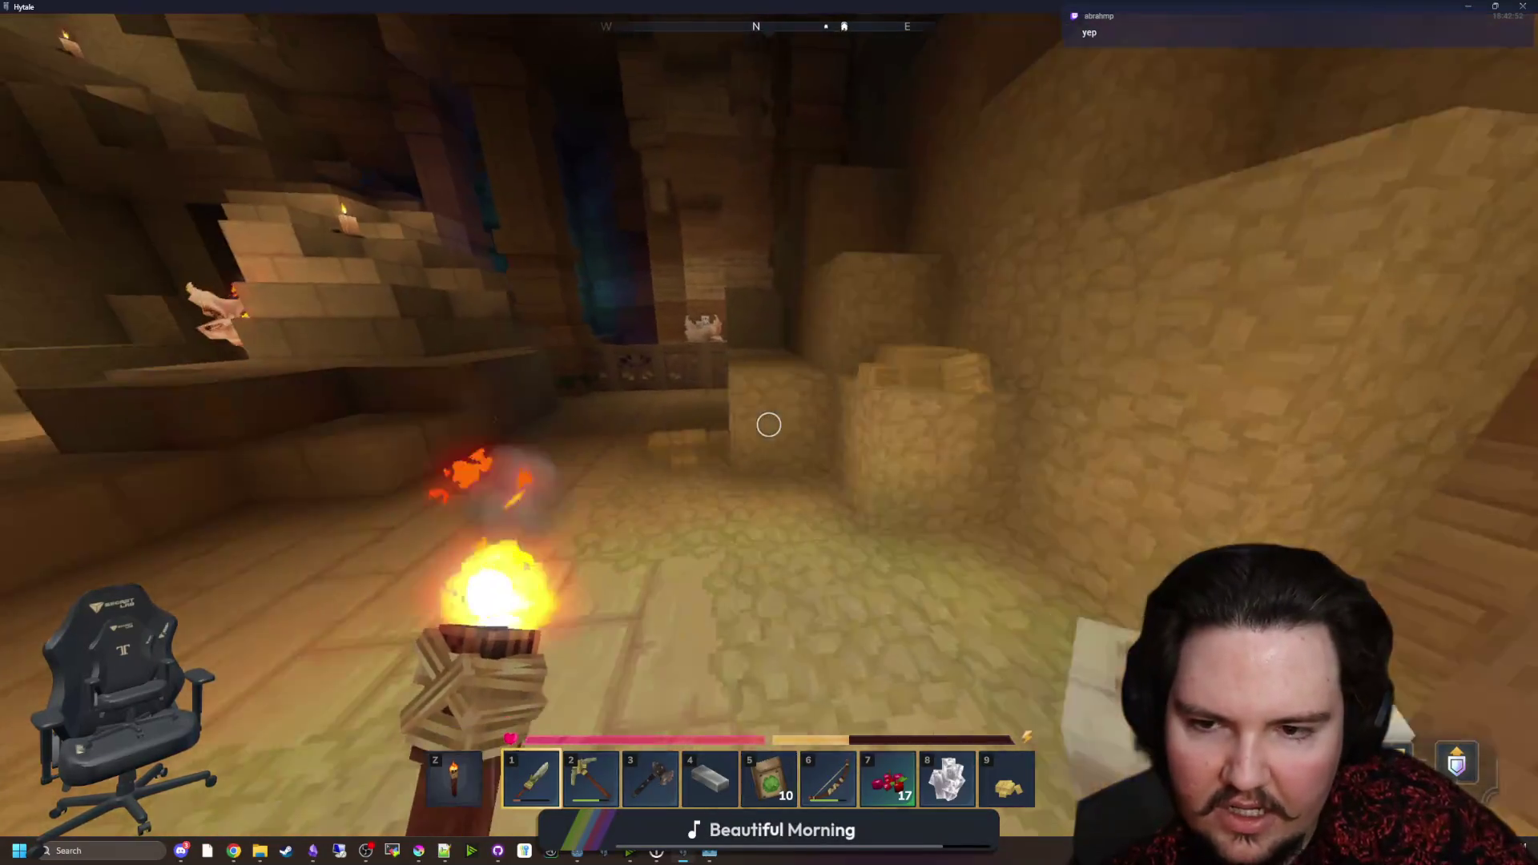
{"action": "key", "text": "w"}
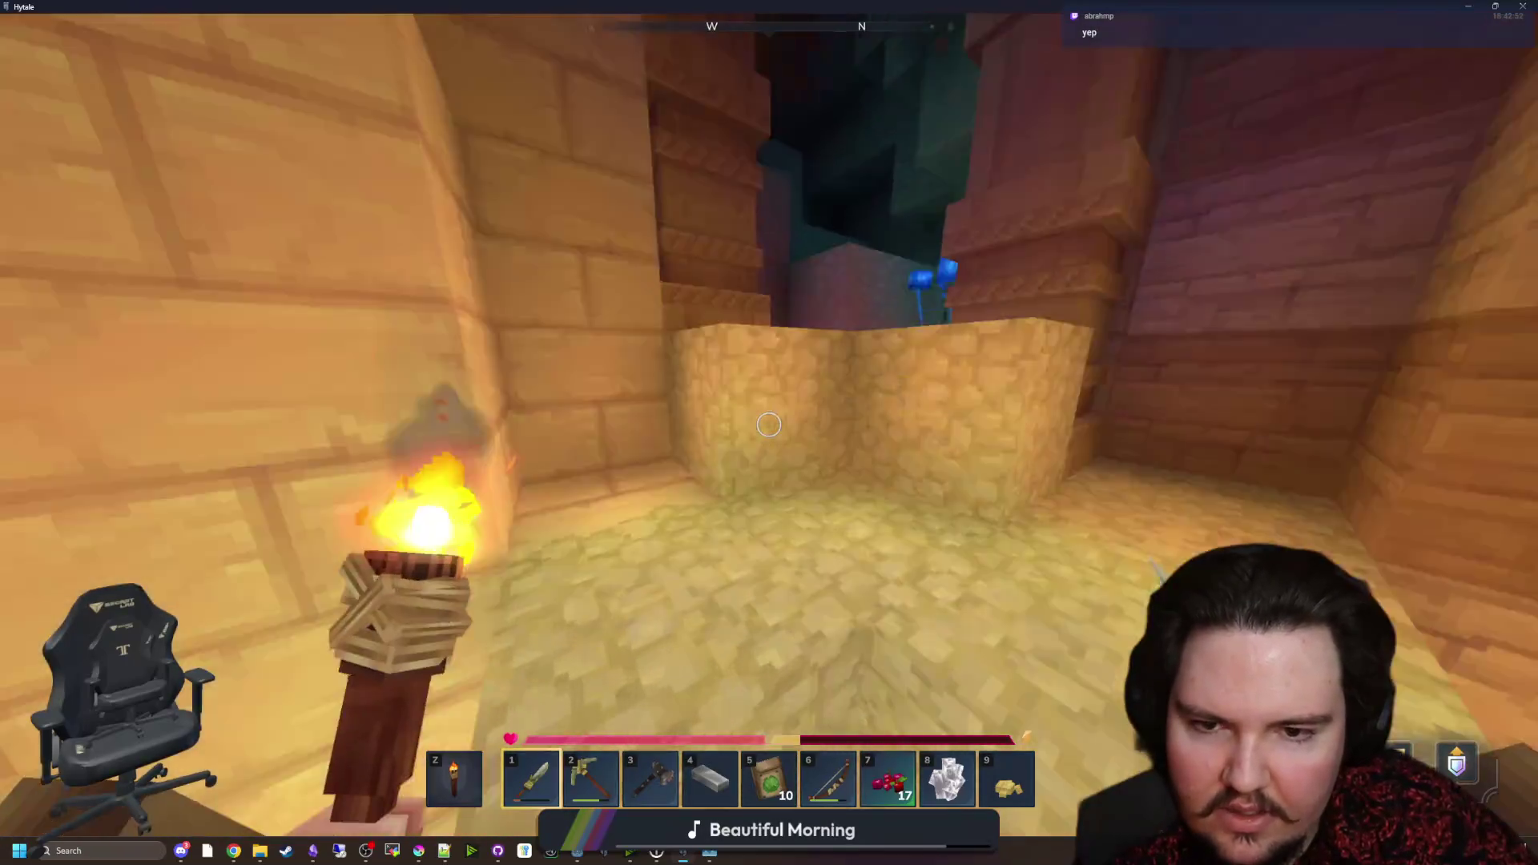
{"action": "key", "text": "w"}
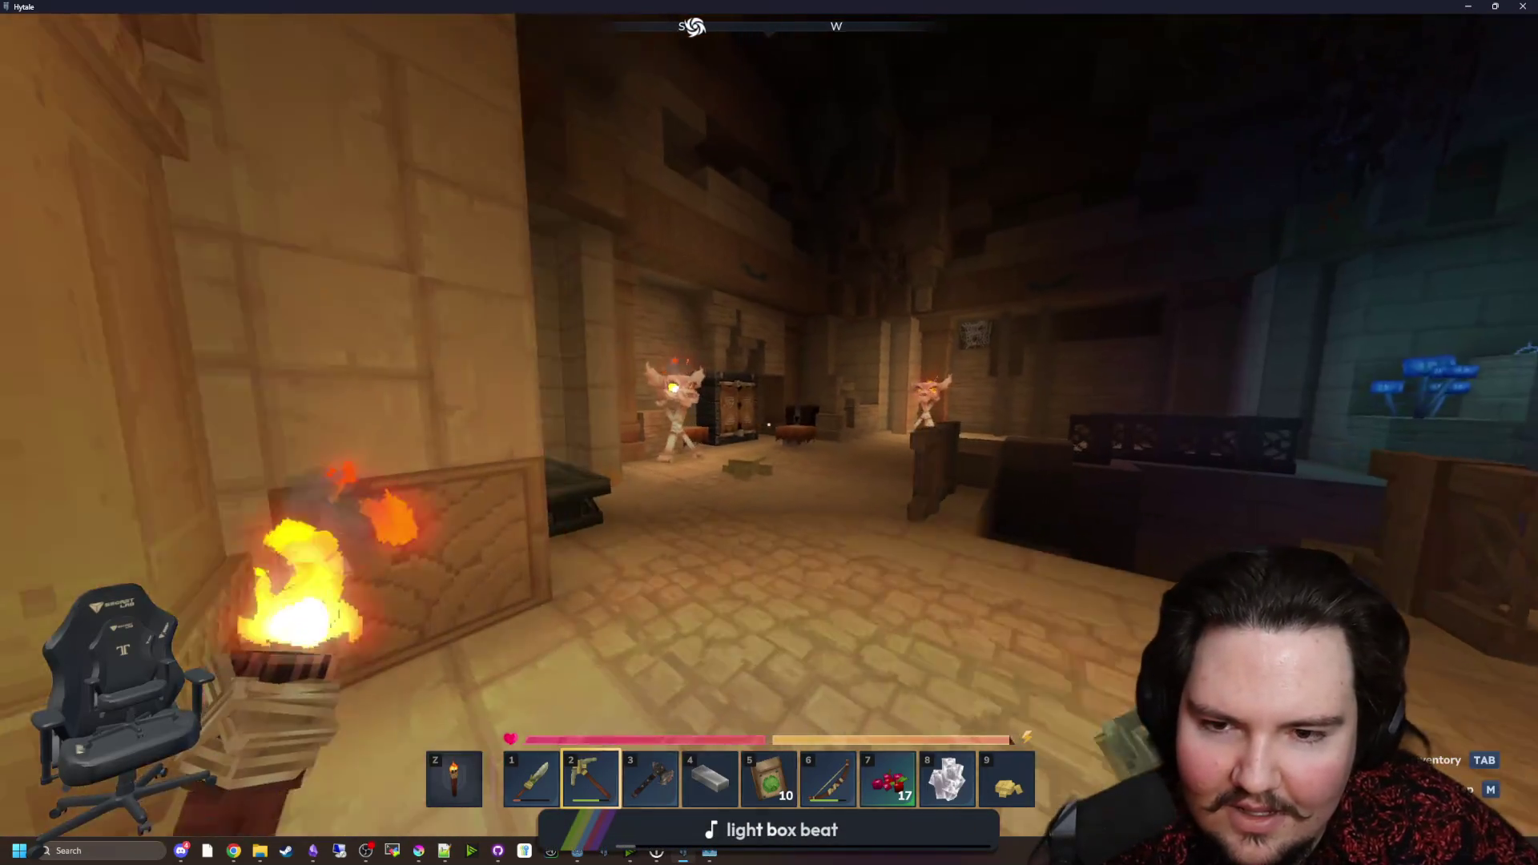
Step: Open the small chest, strike the approaching enemy, and equip the Crude Sword
{"action": "key", "text": "f"}
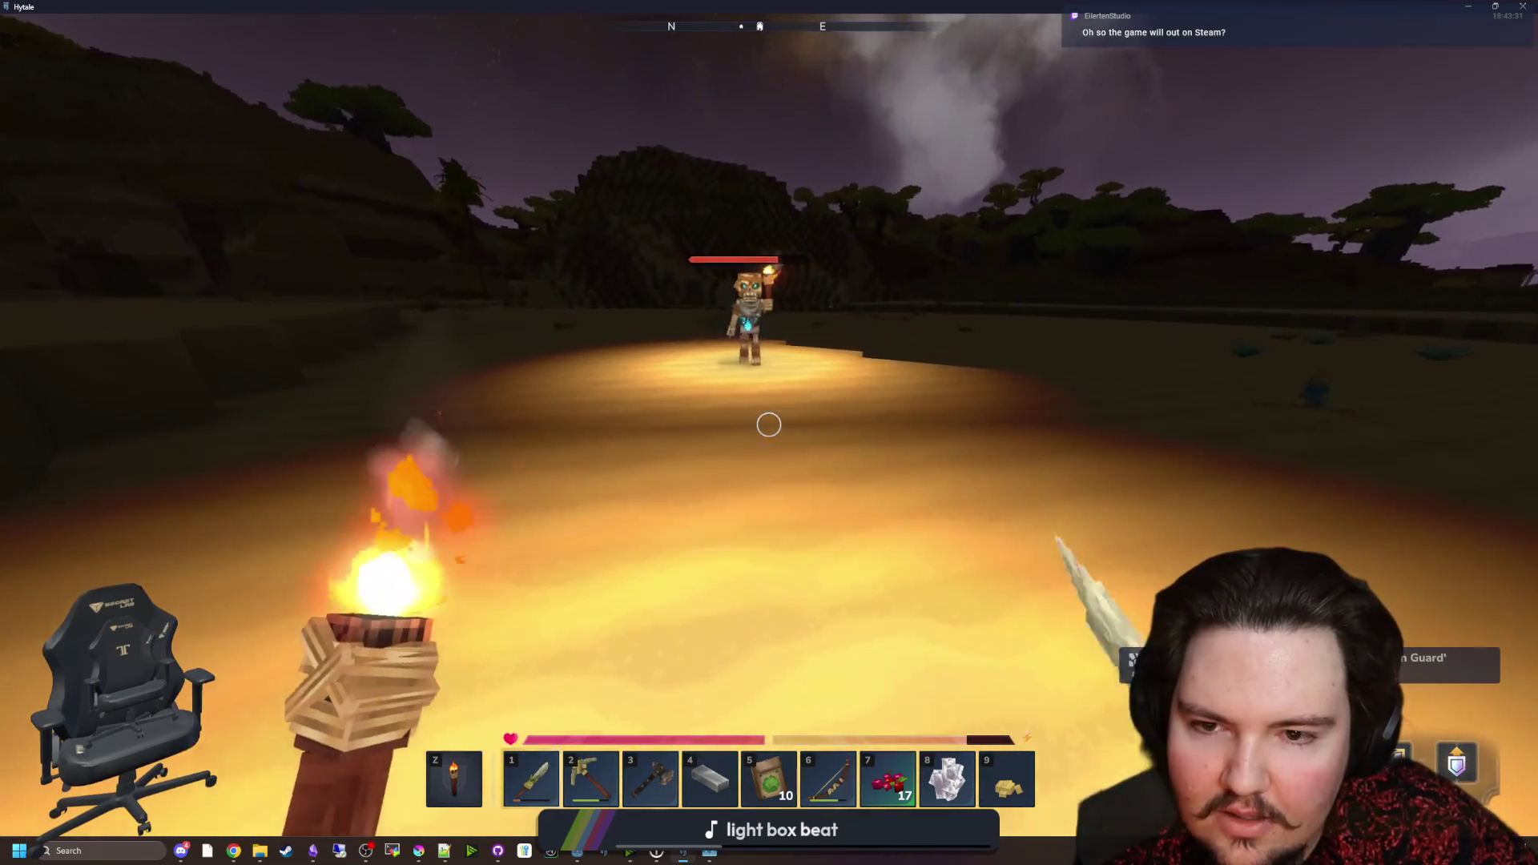
{"action": "left_click", "coordinate": [769, 425]}
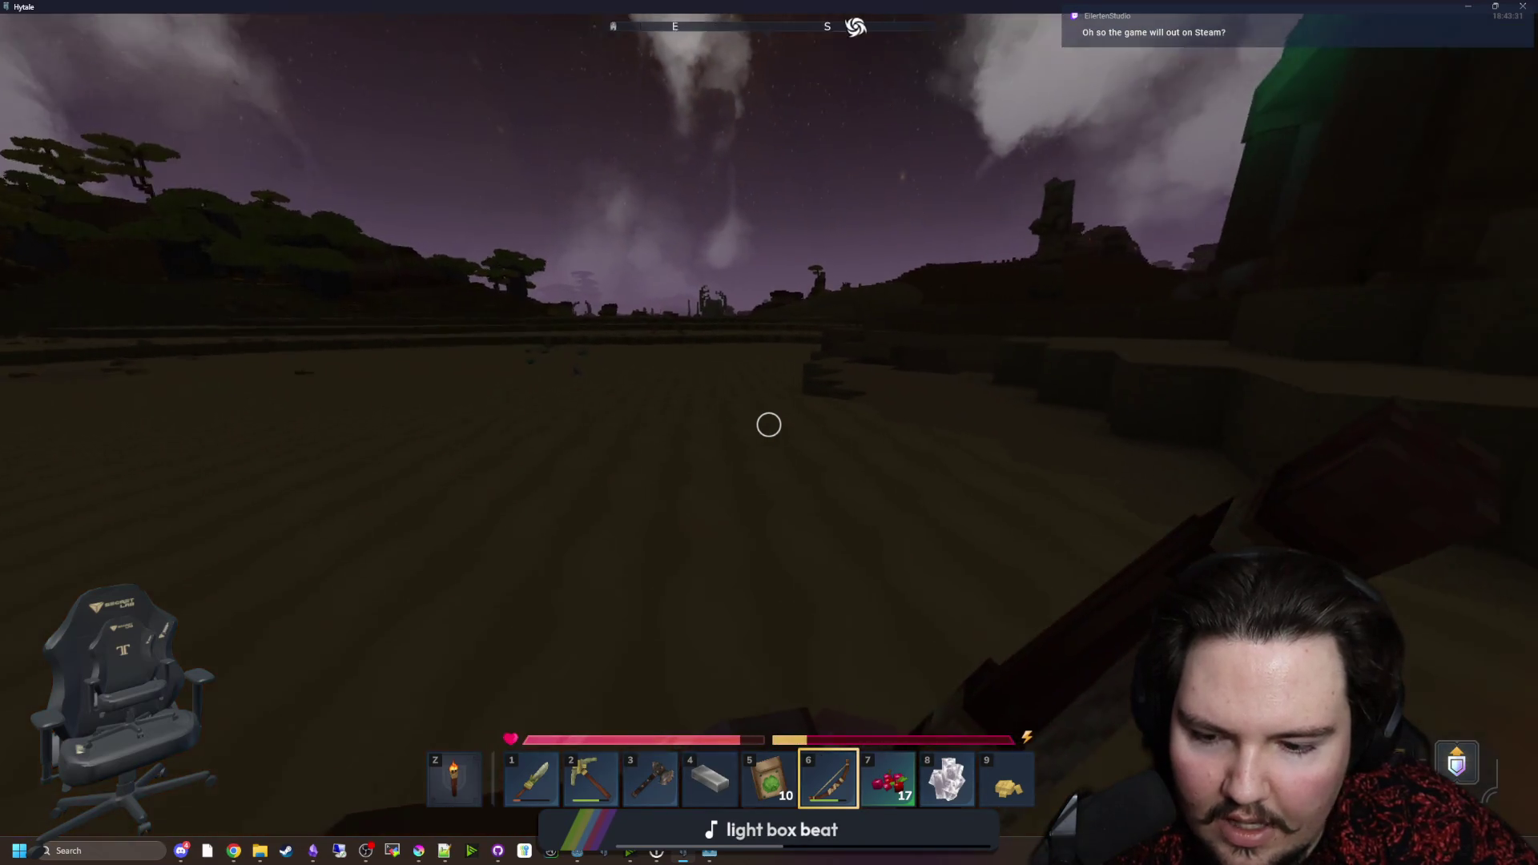
{"action": "key", "text": "1"}
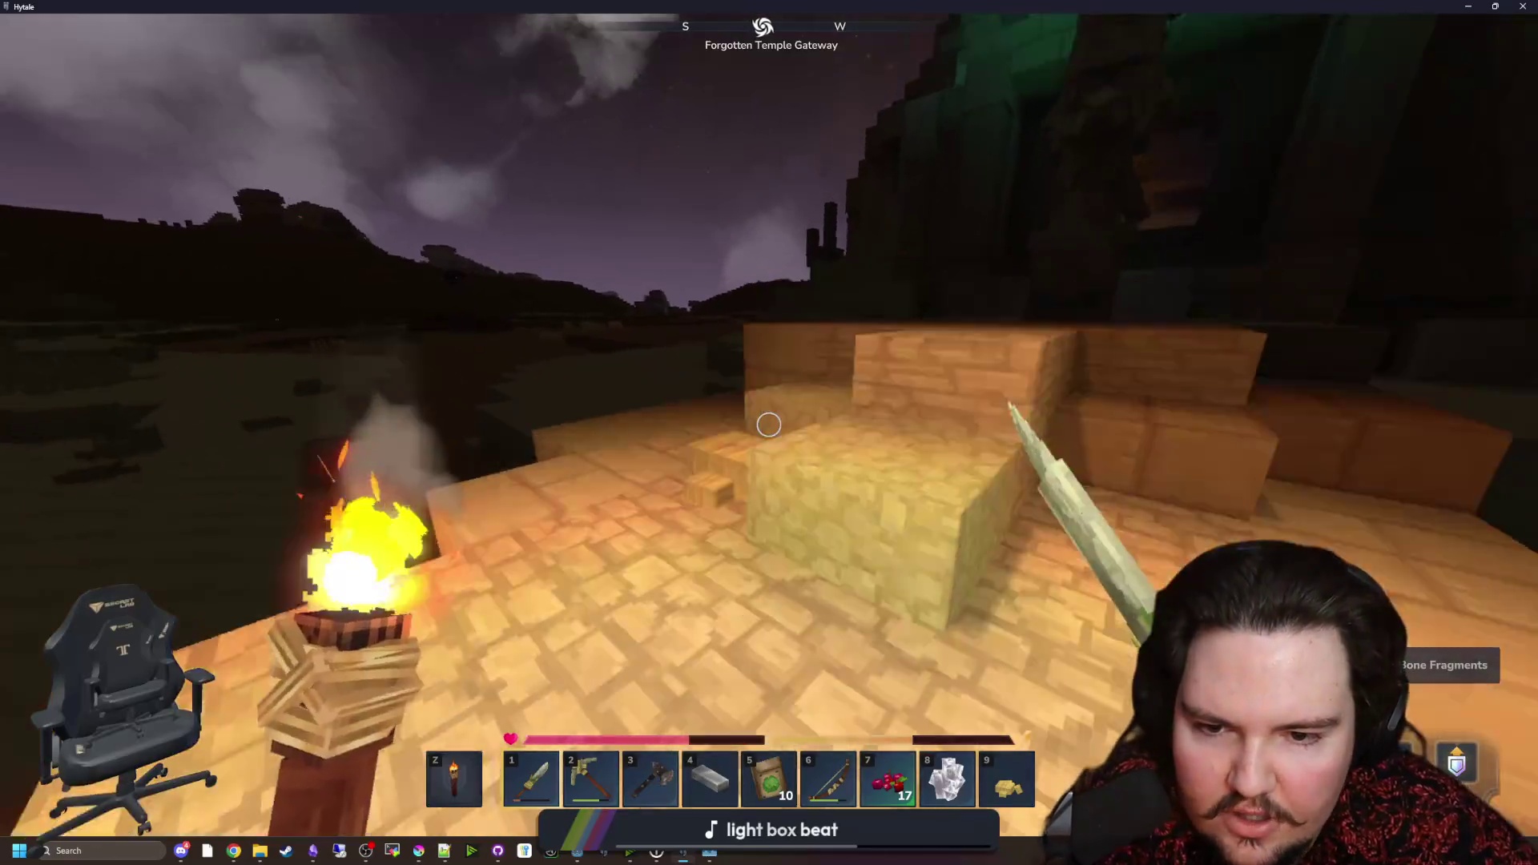
{"action": "key", "text": "1"}
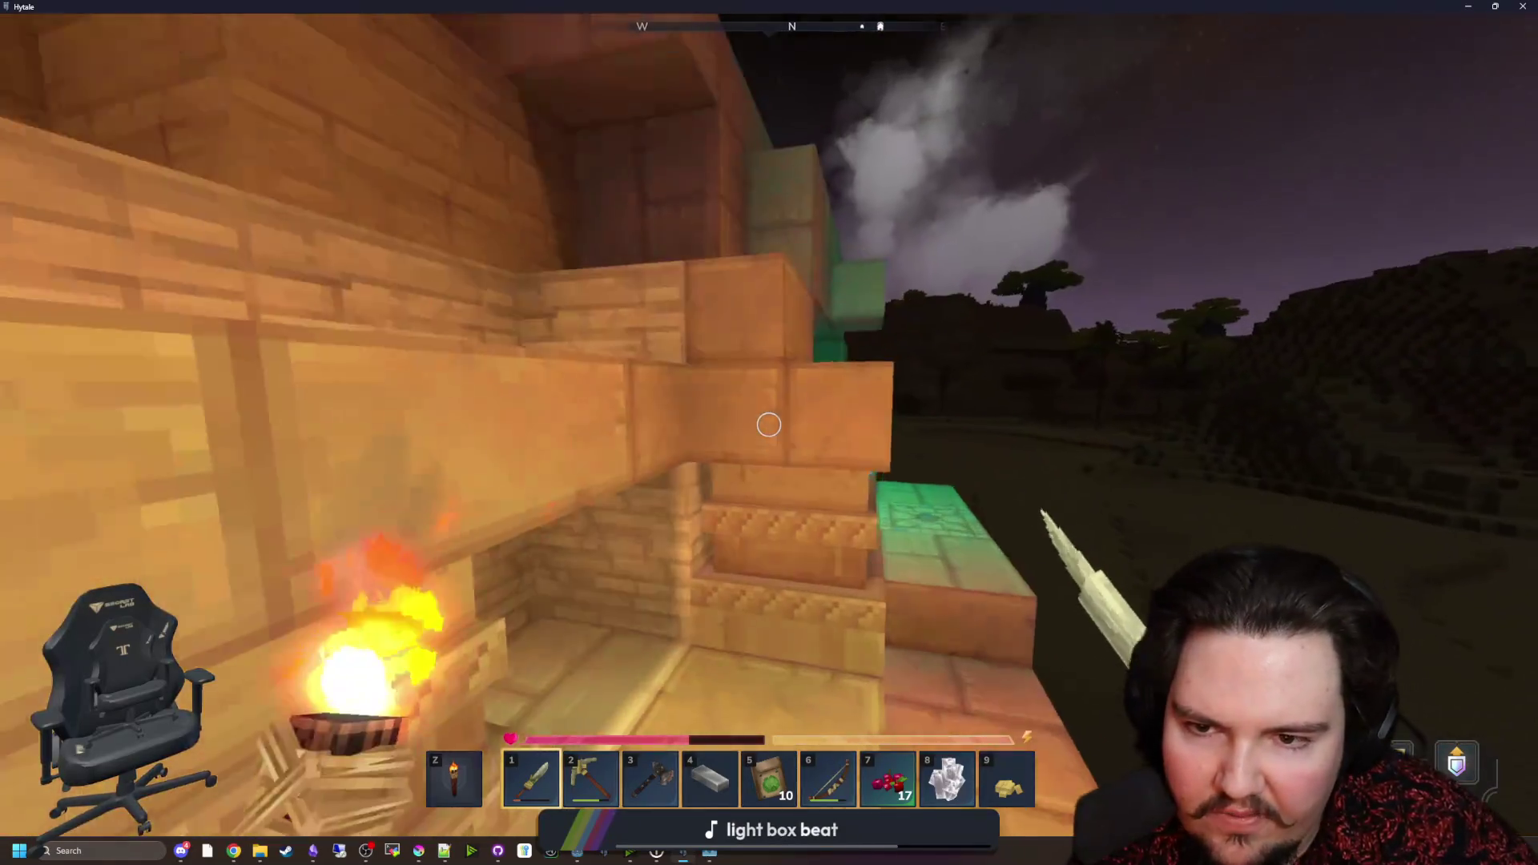
Step: Equip the Crude Pickaxe and shatter every blue crystal, including the one on the wooden wall
{"action": "key", "text": "2"}
{"action": "key", "text": "w"}
{"action": "left_click", "coordinate": [769, 433]}
{"action": "left_click", "coordinate": [769, 433]}
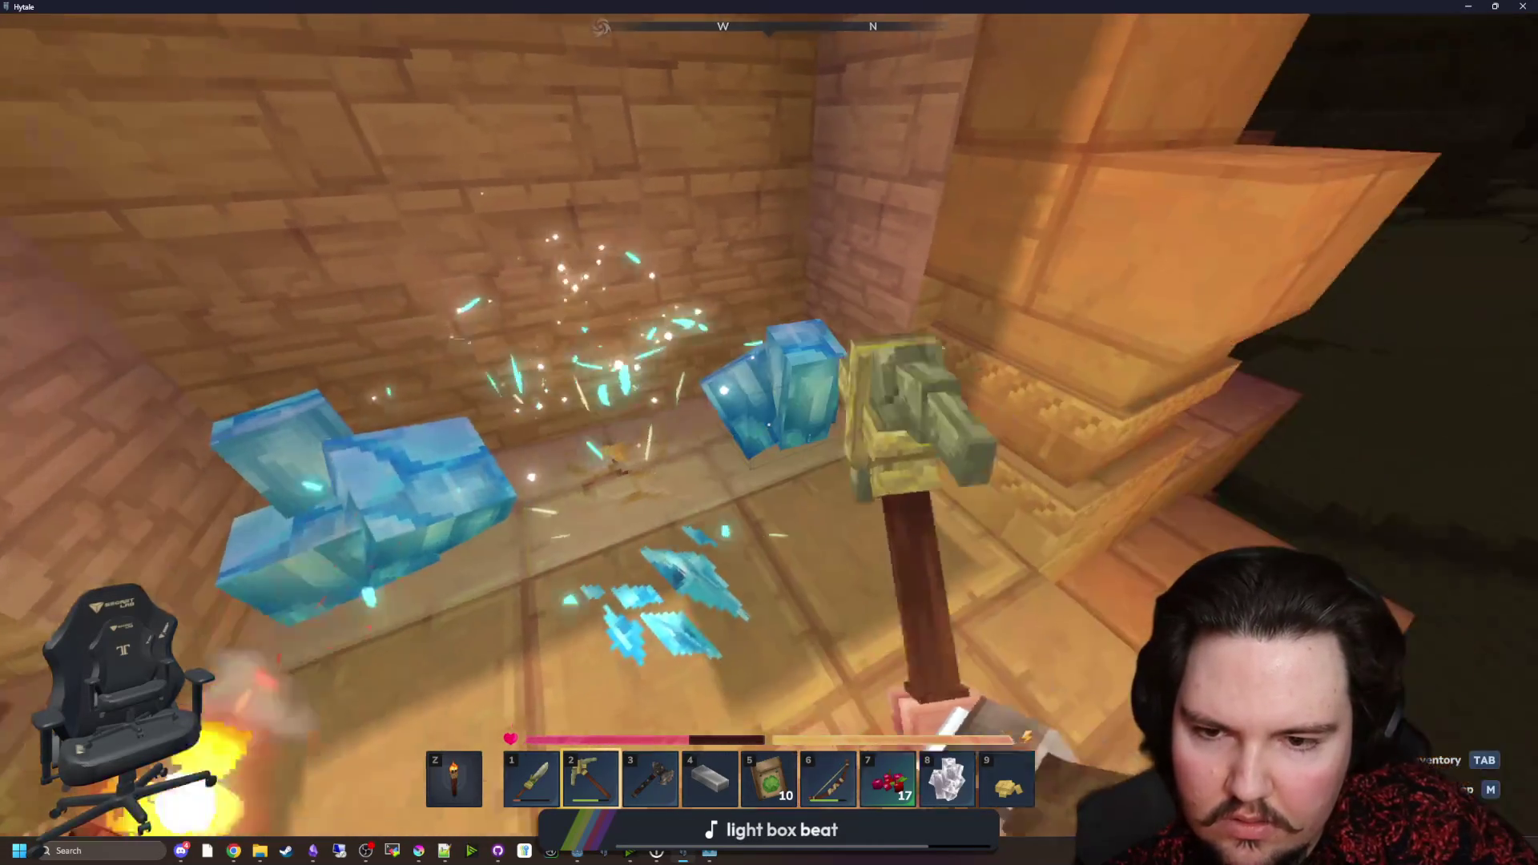
{"action": "left_click", "coordinate": [769, 433]}
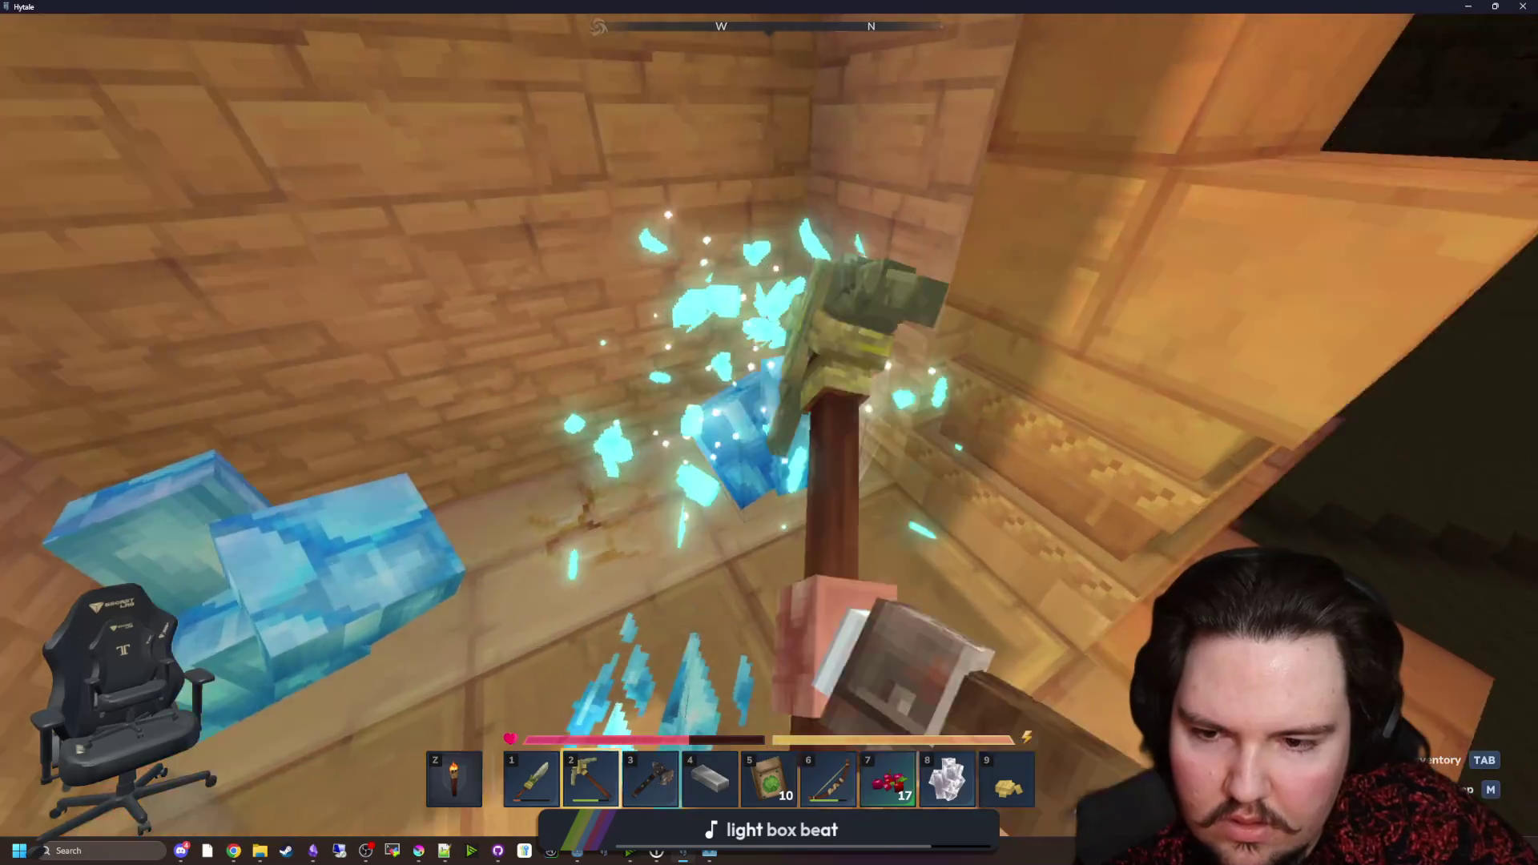
{"action": "left_click", "coordinate": [769, 432]}
{"action": "left_click", "coordinate": [769, 432]}
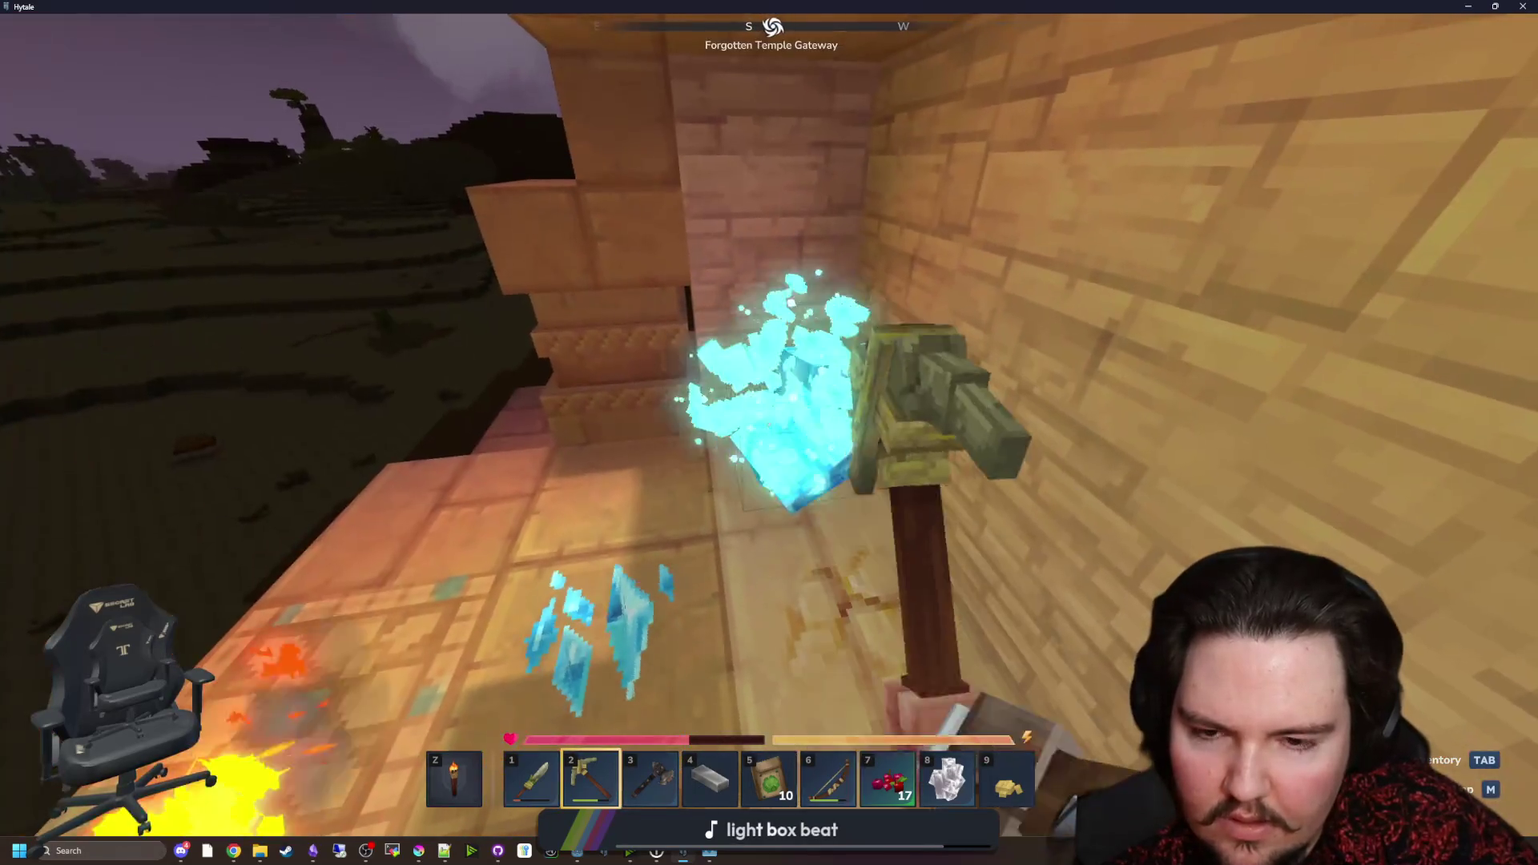
{"action": "left_click", "coordinate": [769, 432]}
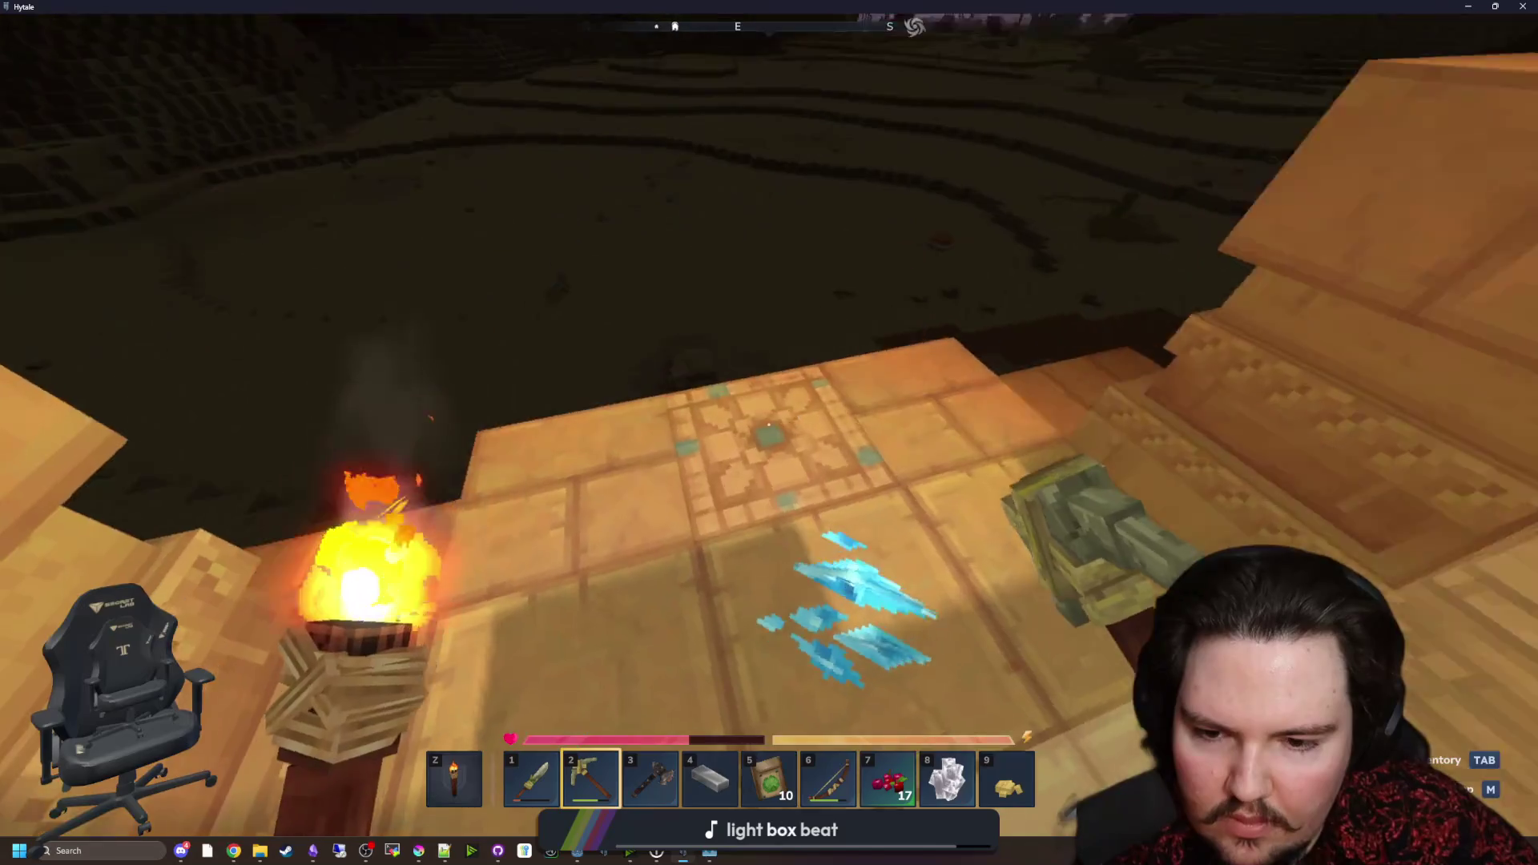
{"action": "key", "text": "Tab"}
{"action": "key", "text": "Tab"}
{"action": "key", "text": "Tab"}
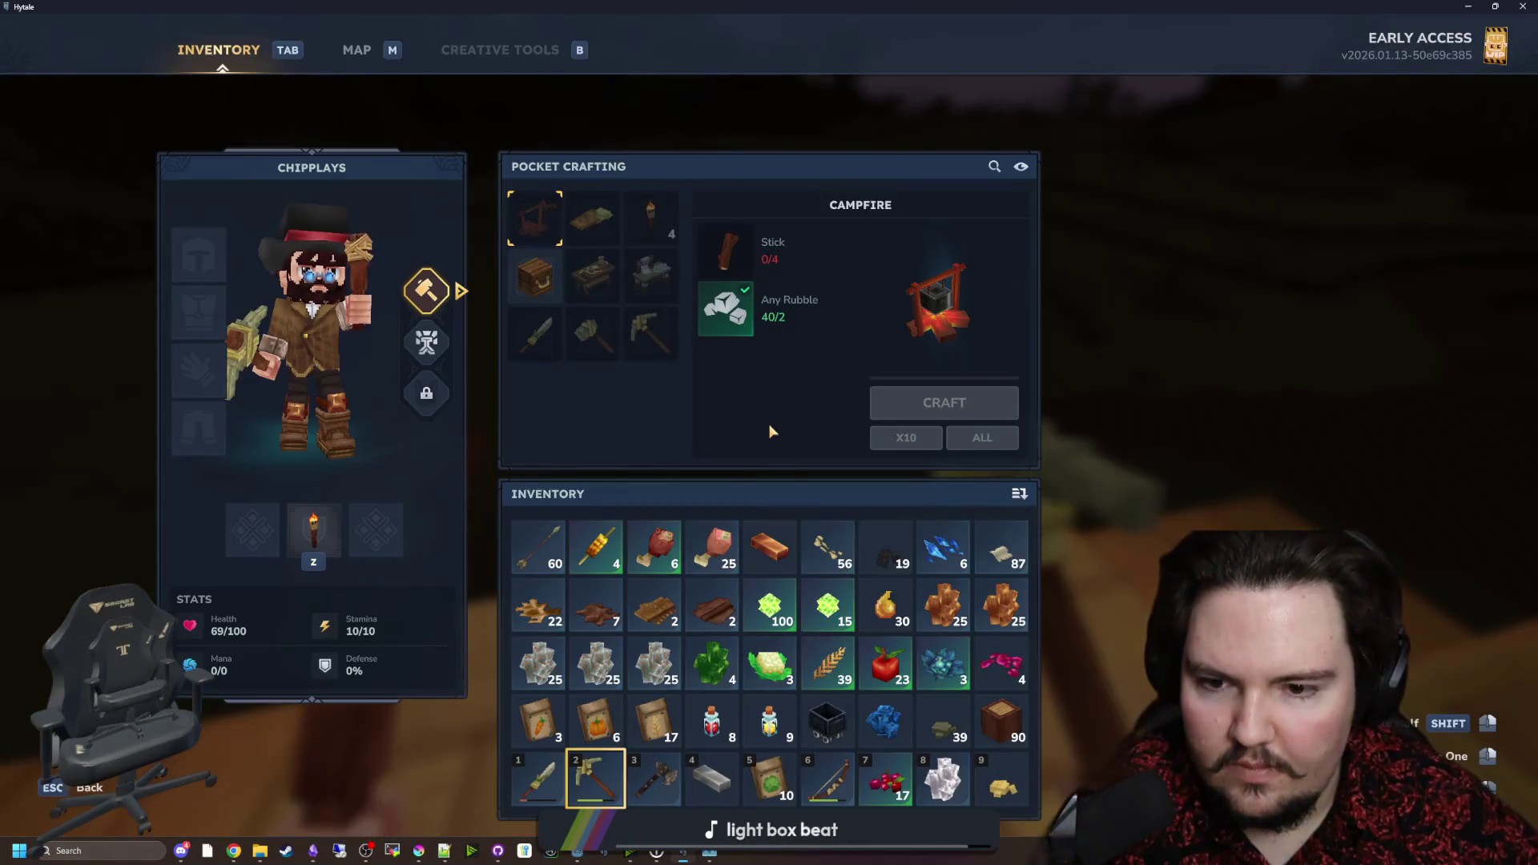
{"action": "key", "text": "Tab"}
Step: Check the Forgotten Temple Gateway on the world map, then open and close the inventory
{"action": "key", "text": "m"}
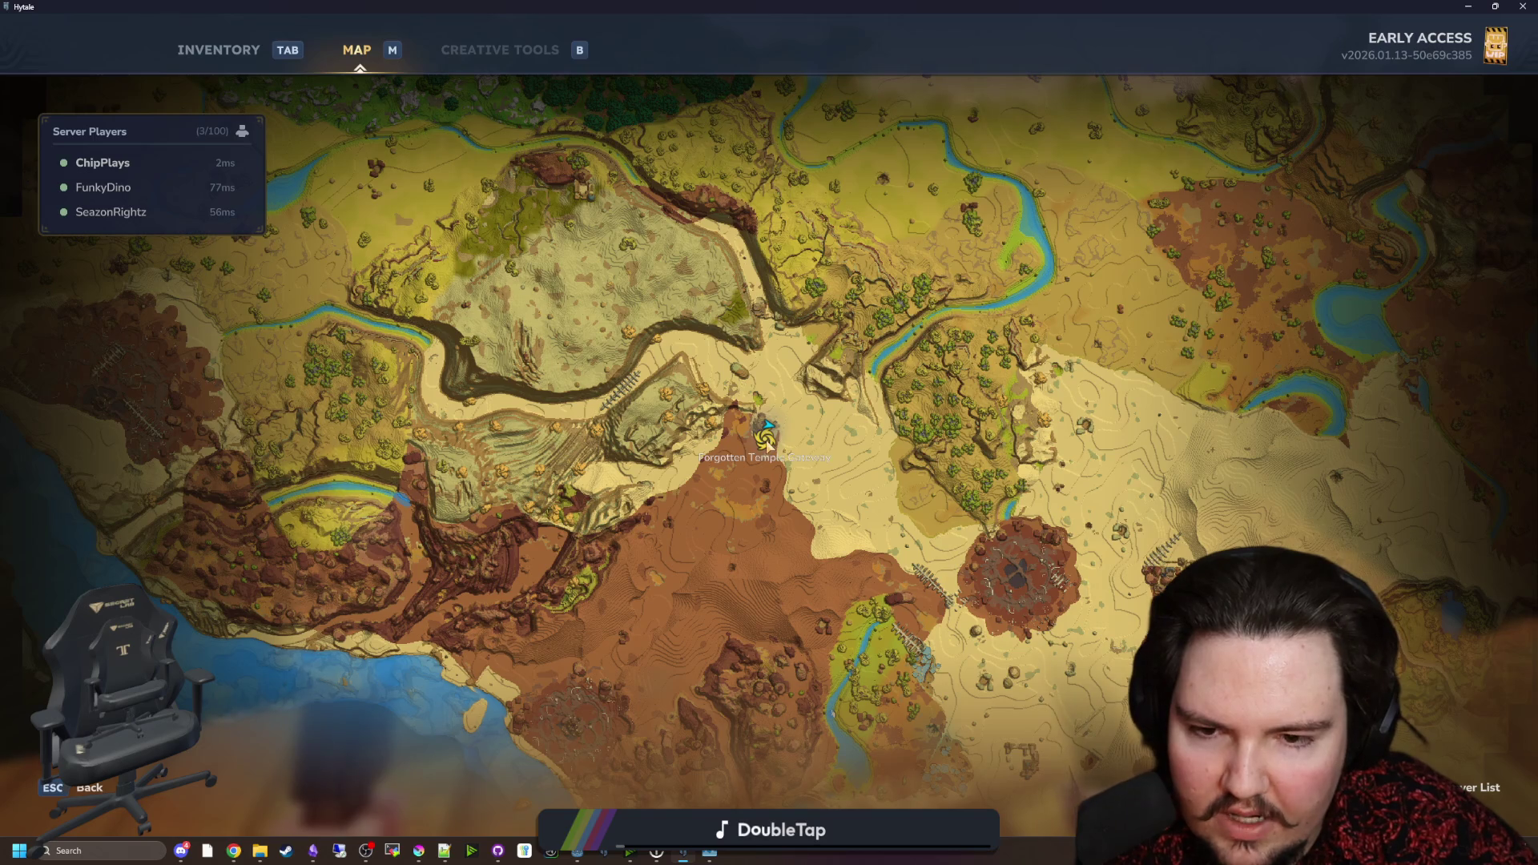
{"action": "scroll", "coordinate": [768, 447], "scroll_direction": "up", "scroll_amount": 1}
{"action": "key", "text": "m"}
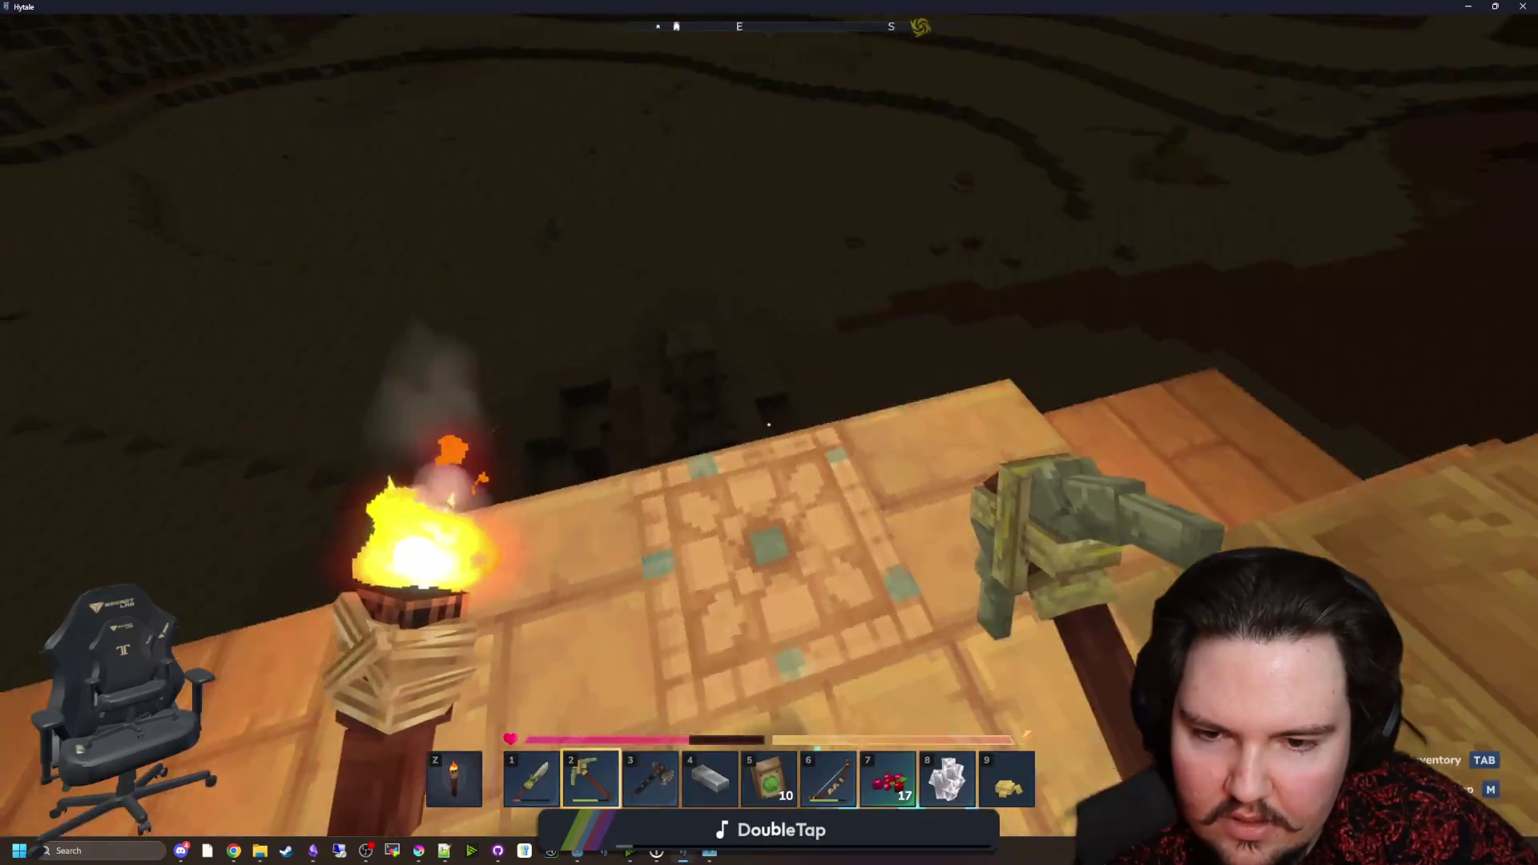
{"action": "key", "text": "Tab"}
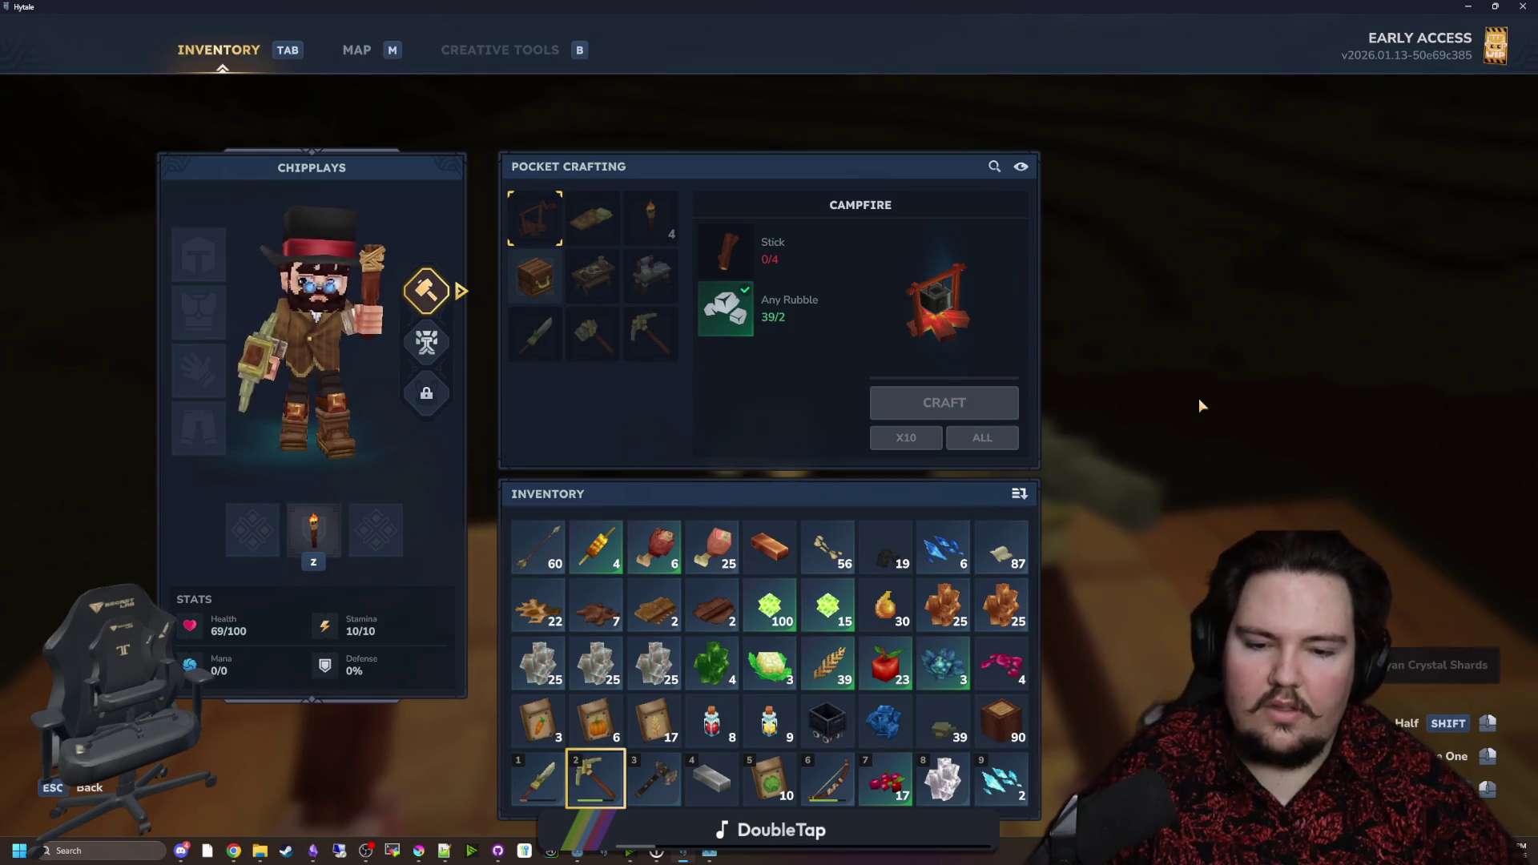
{"action": "key", "text": "Tab"}
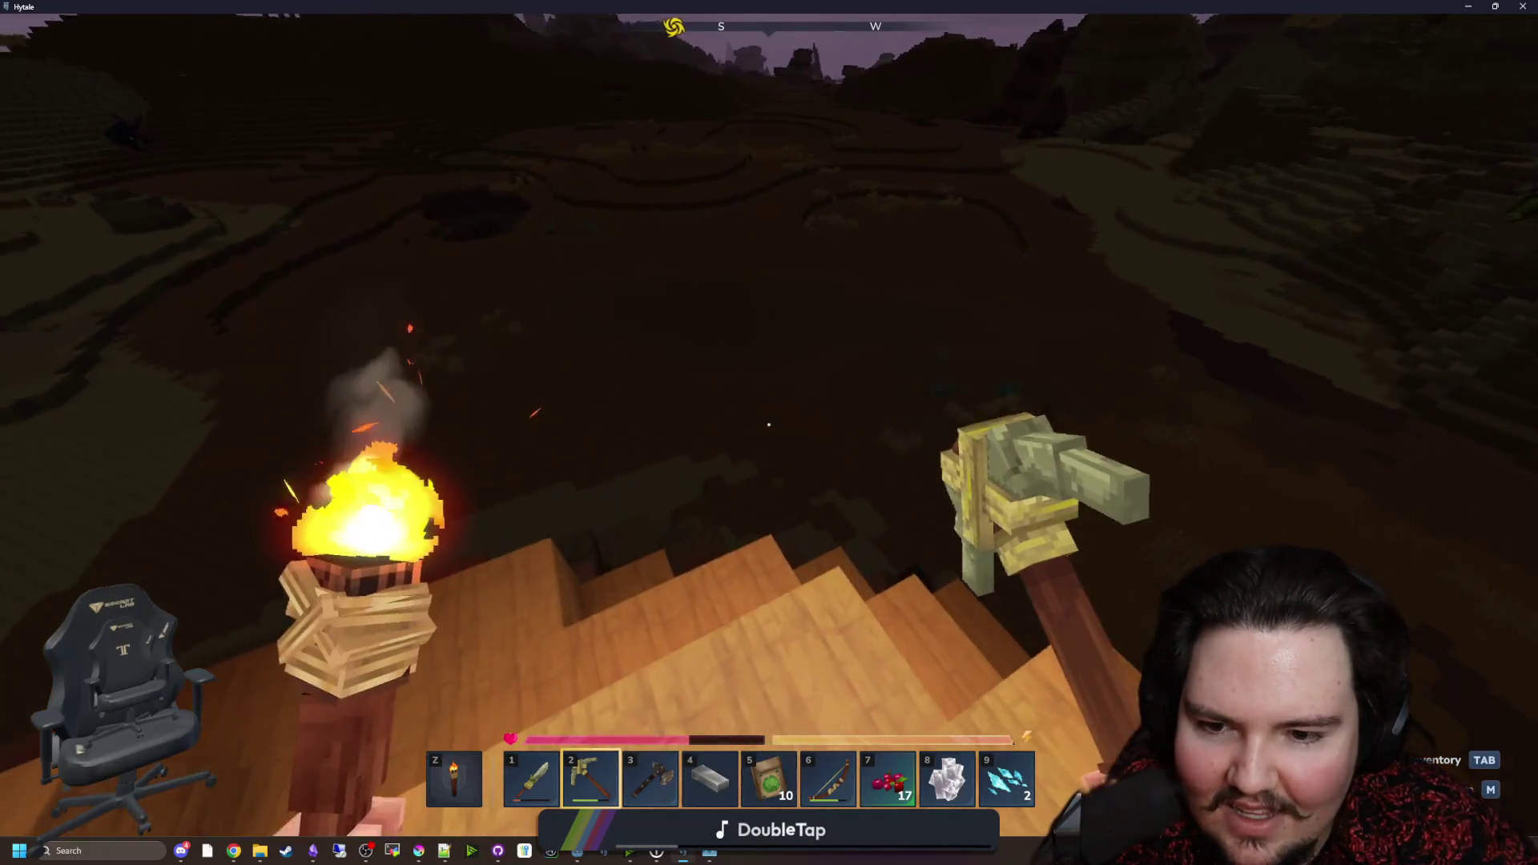
Step: Walk off the roof, briefly pause and resume, then look around the plank floor and dark pit
{"action": "key", "text": "w"}
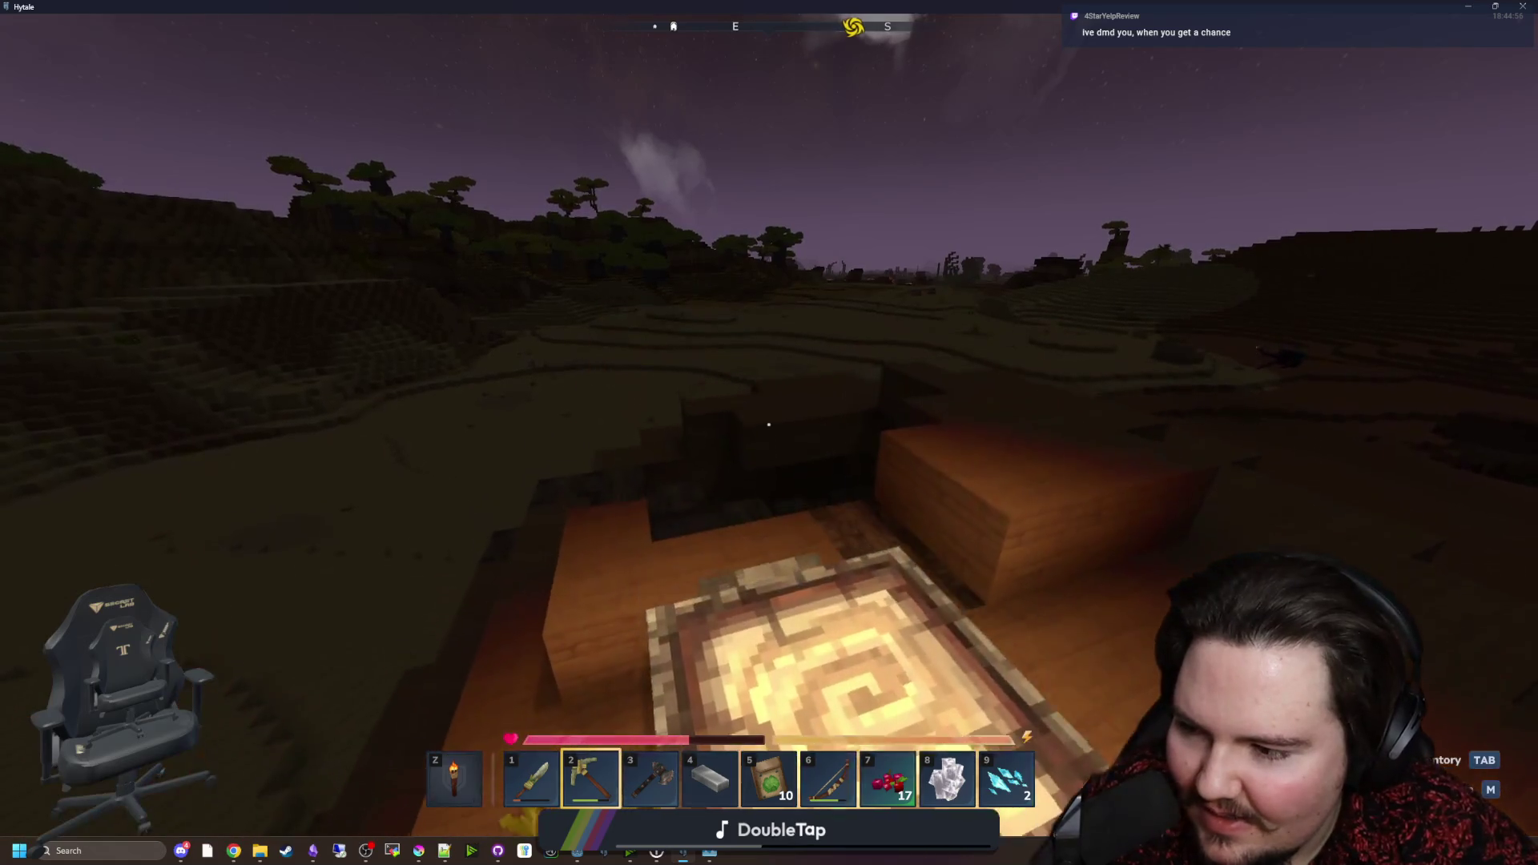
{"action": "key", "text": "Escape"}
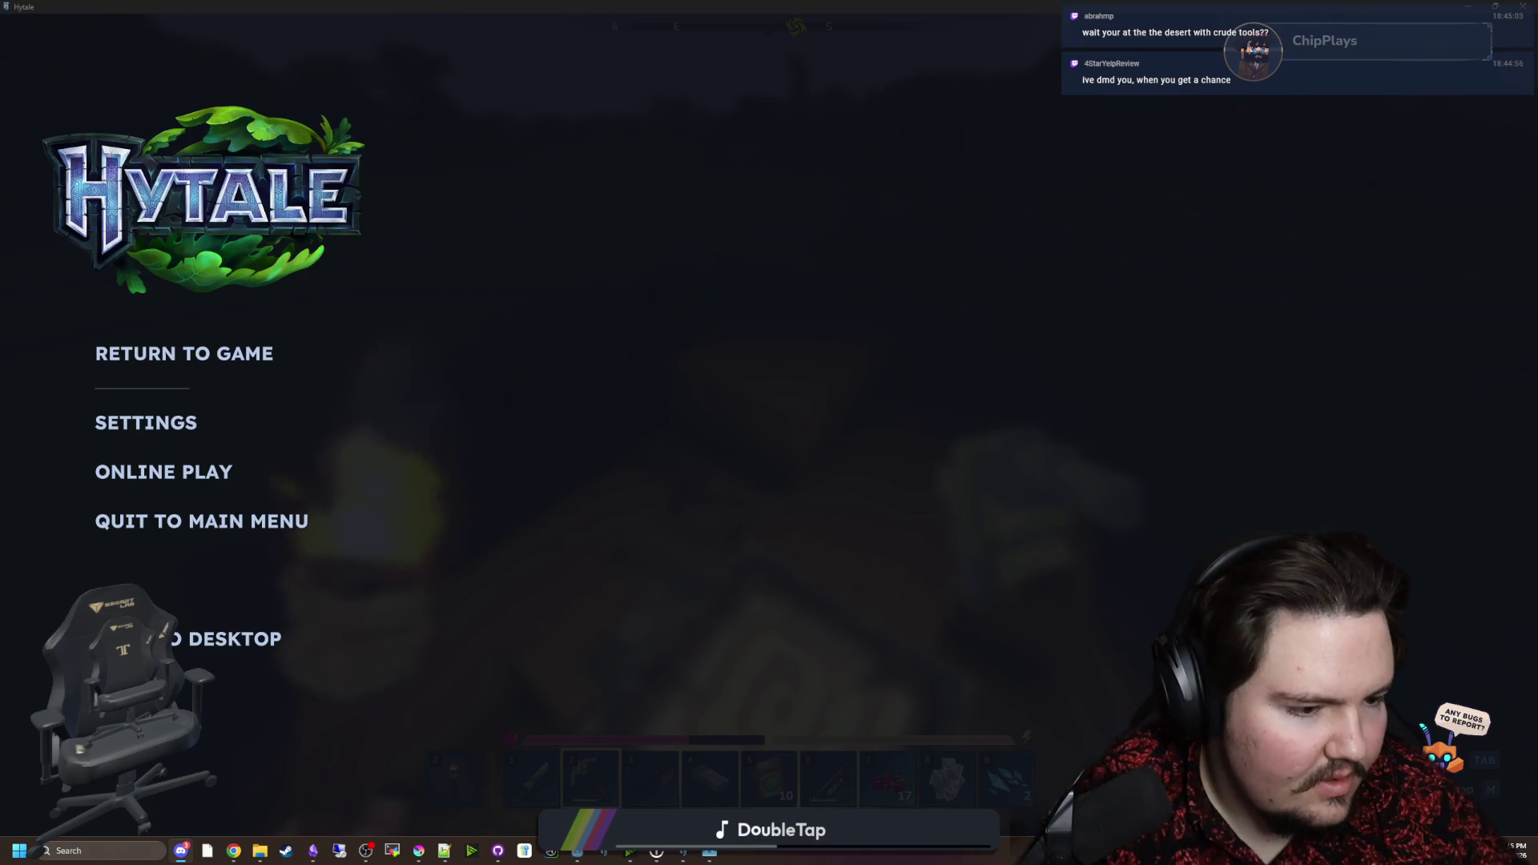
{"action": "key", "text": "Escape"}
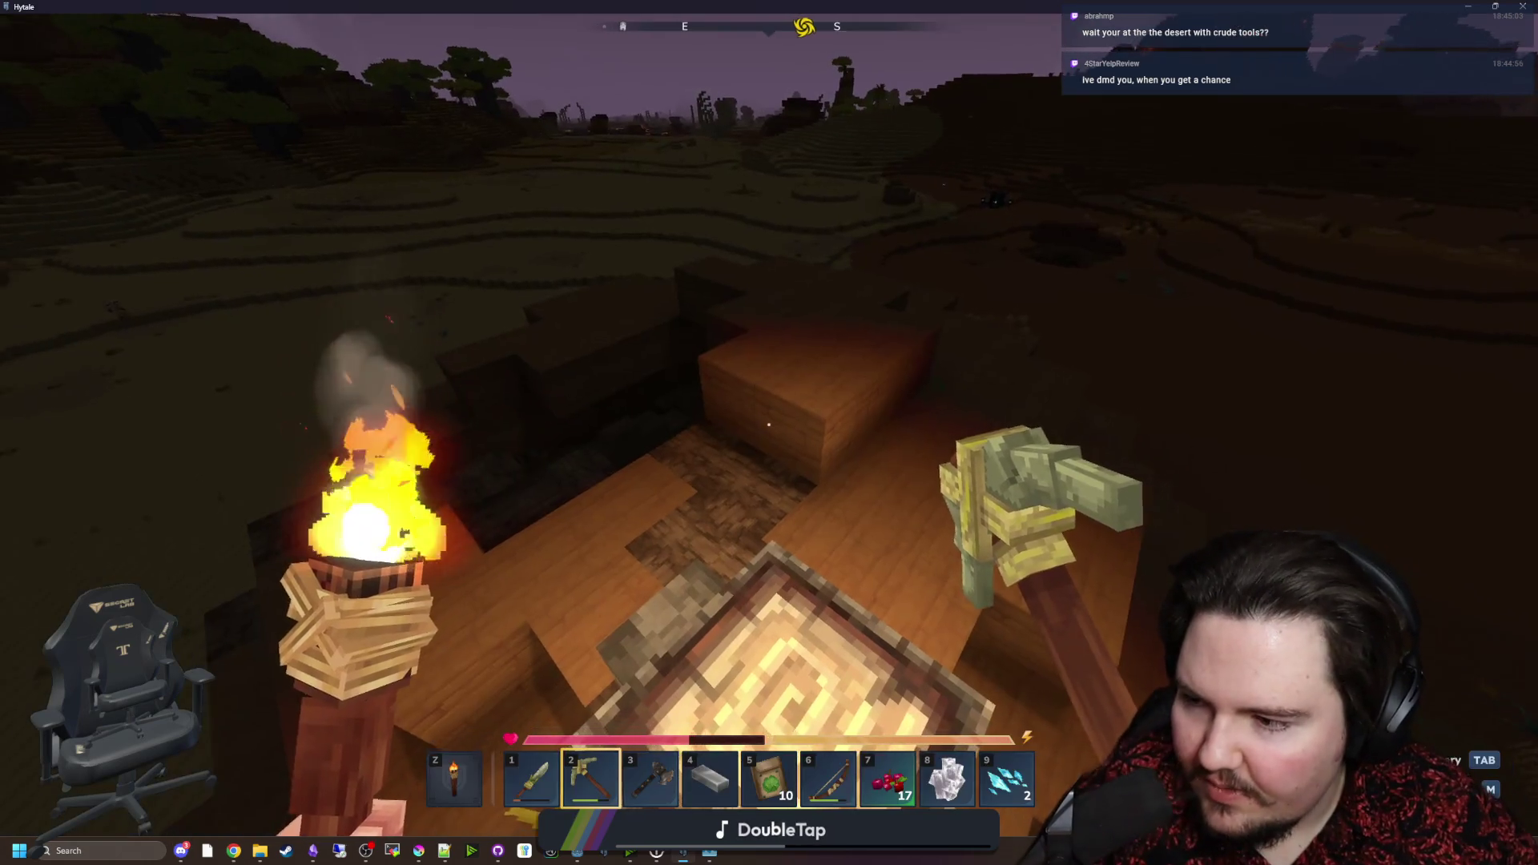
{"action": "key", "text": "w"}
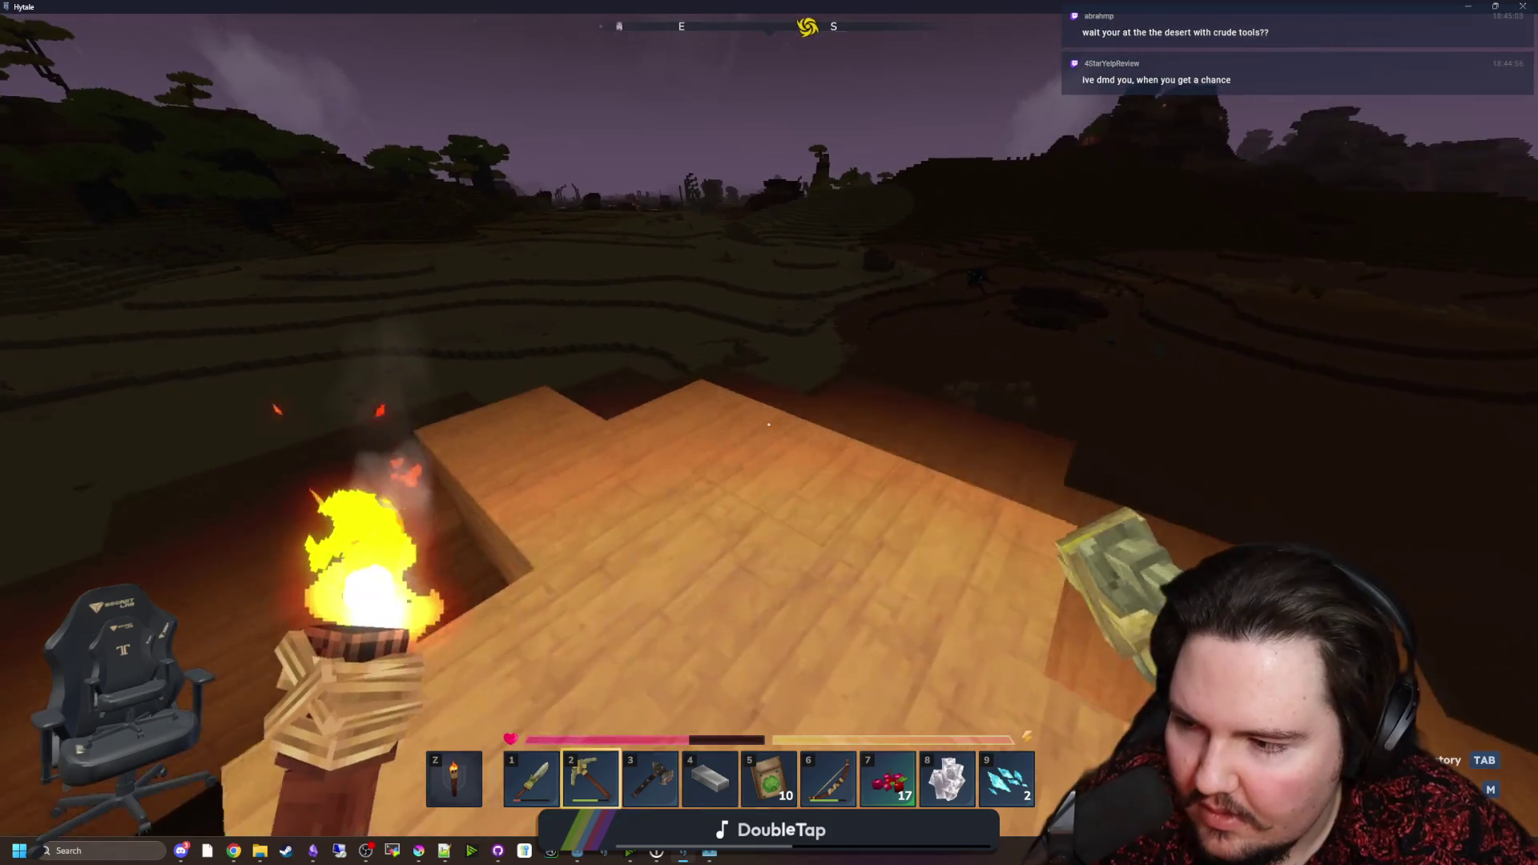
{"action": "key", "text": "w"}
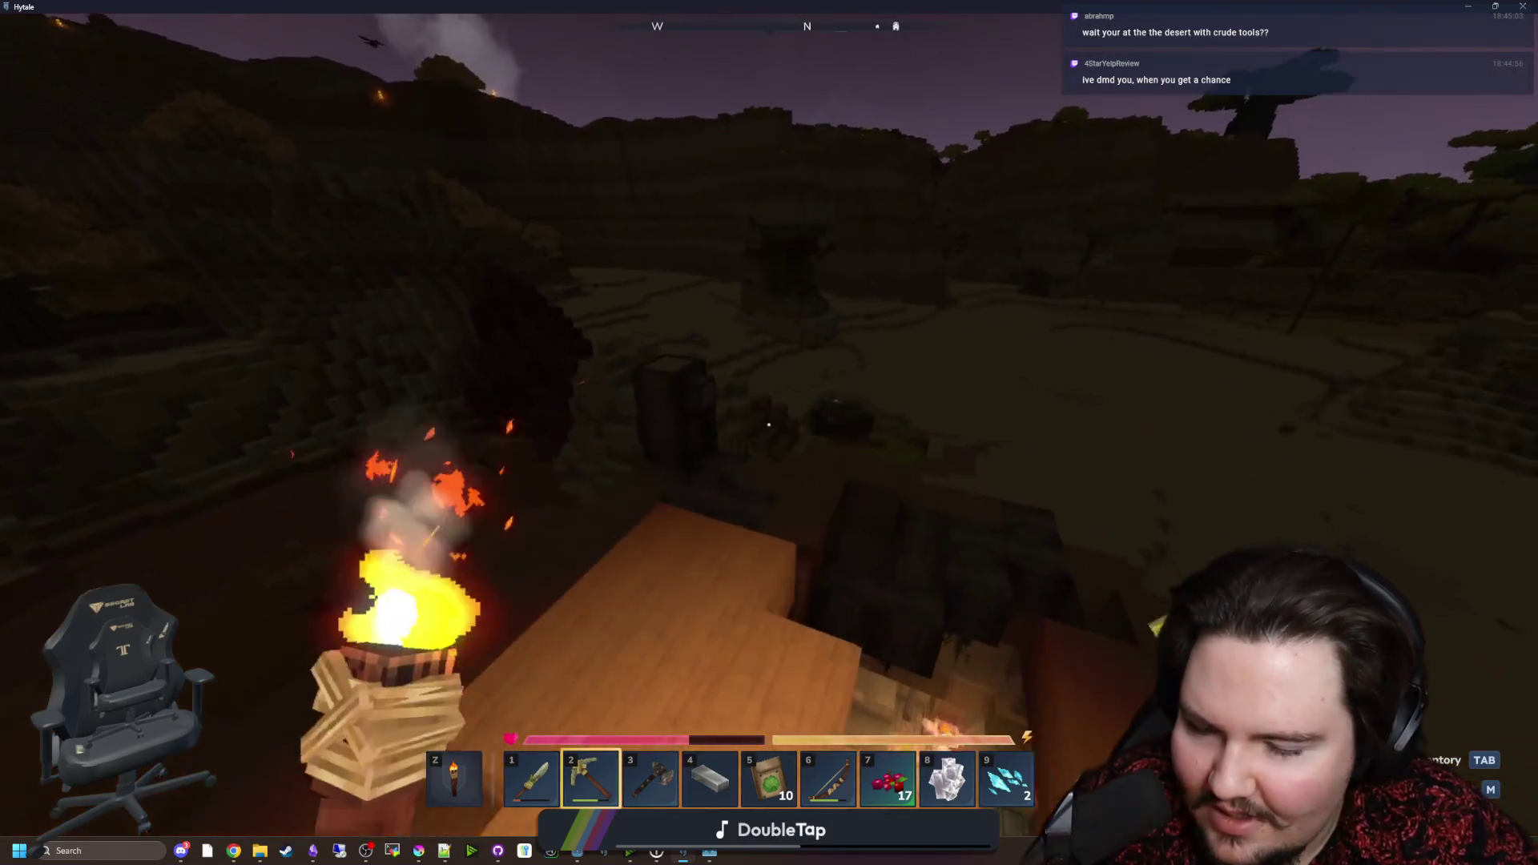
{"action": "key", "text": "w"}
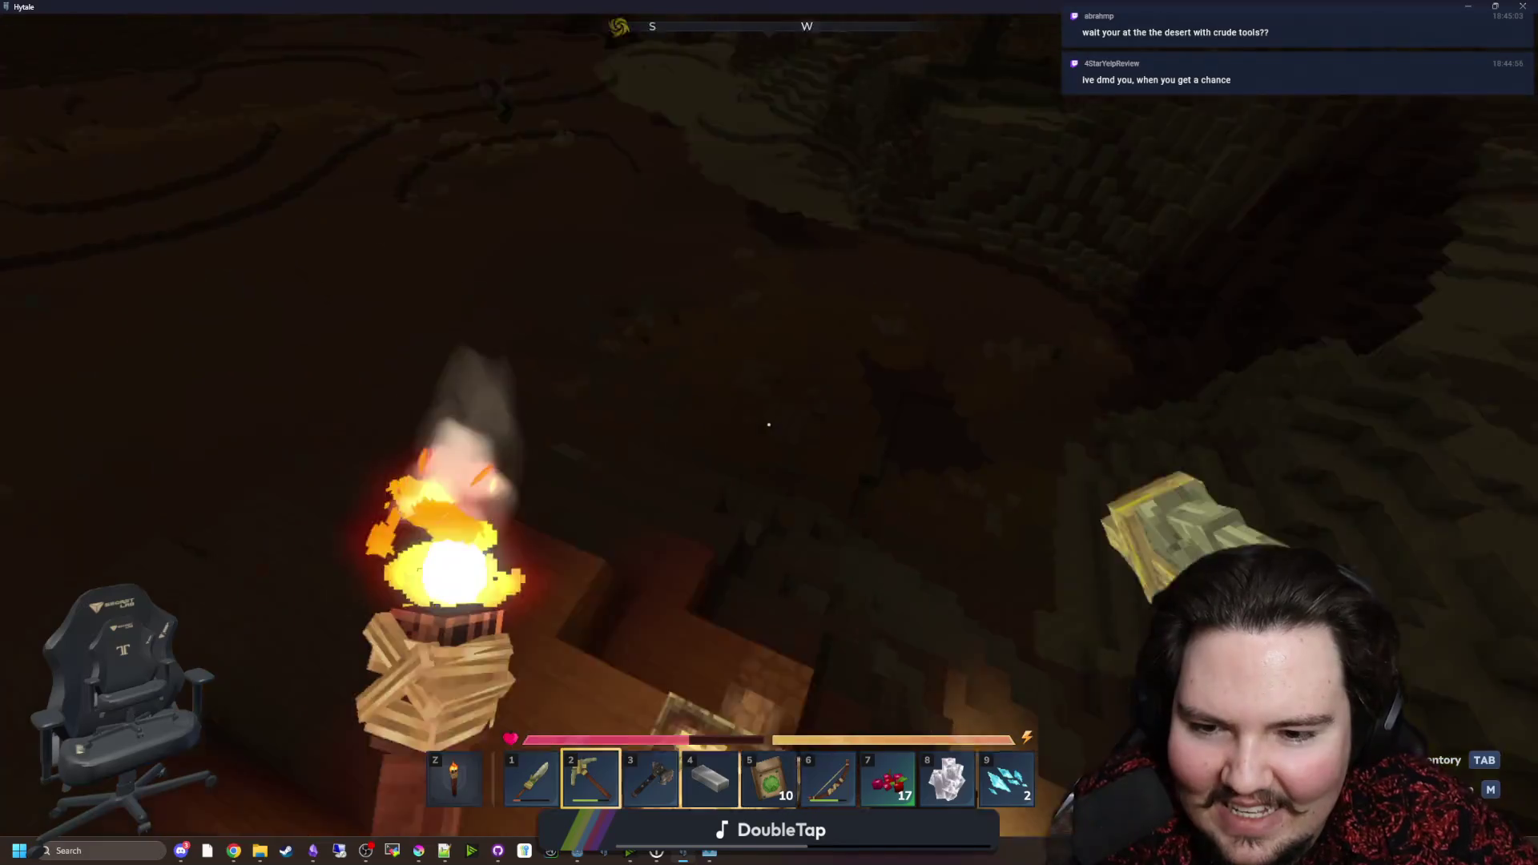
{"action": "key", "text": "w"}
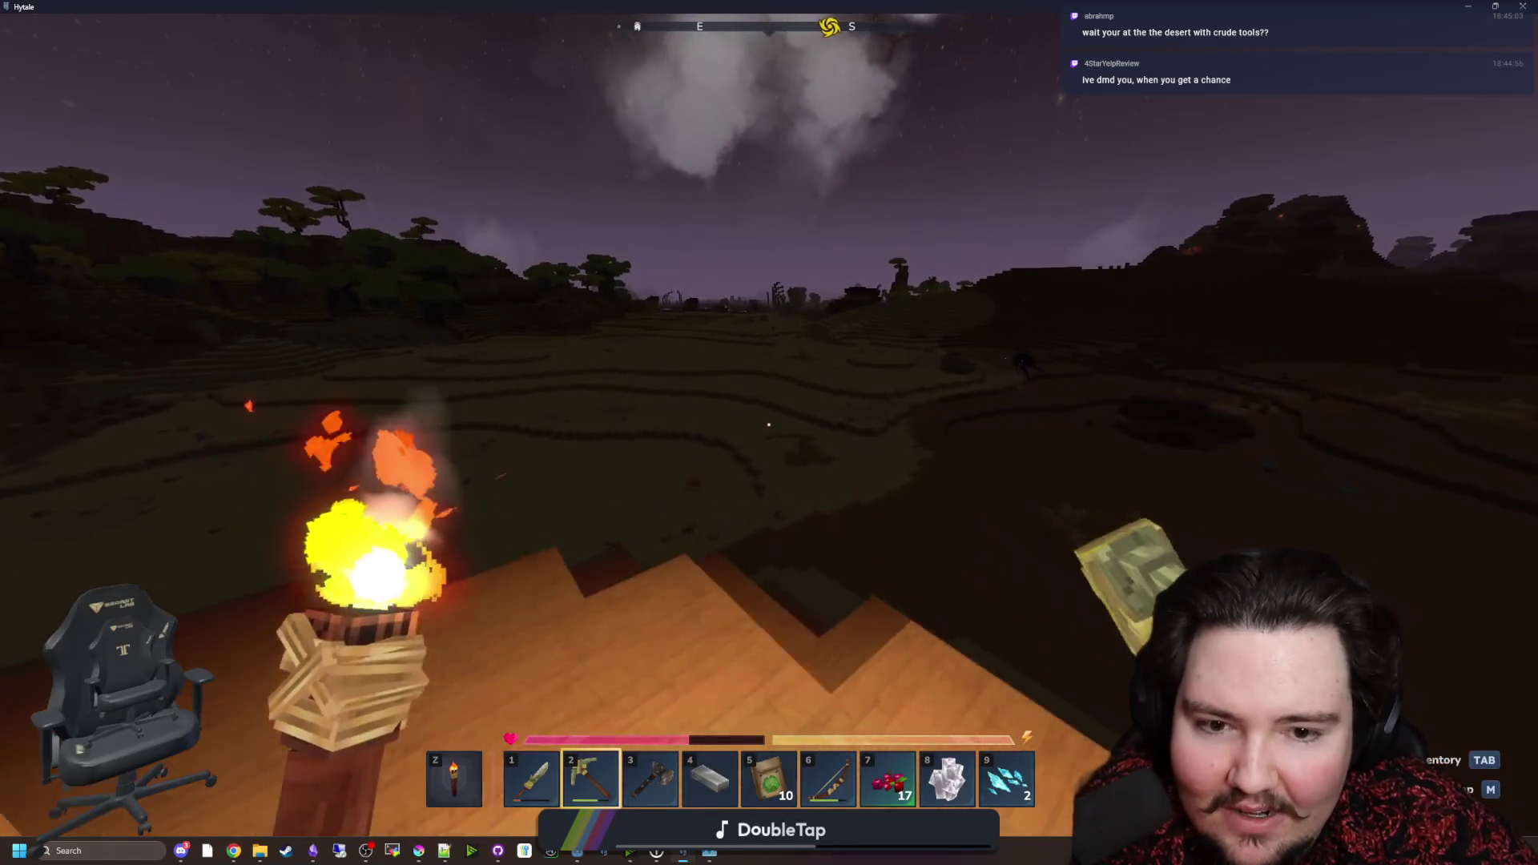
Step: Swing the pickaxe at the wooden roof, then bring up the inventory and crafting screen
{"action": "left_click", "coordinate": [768, 425]}
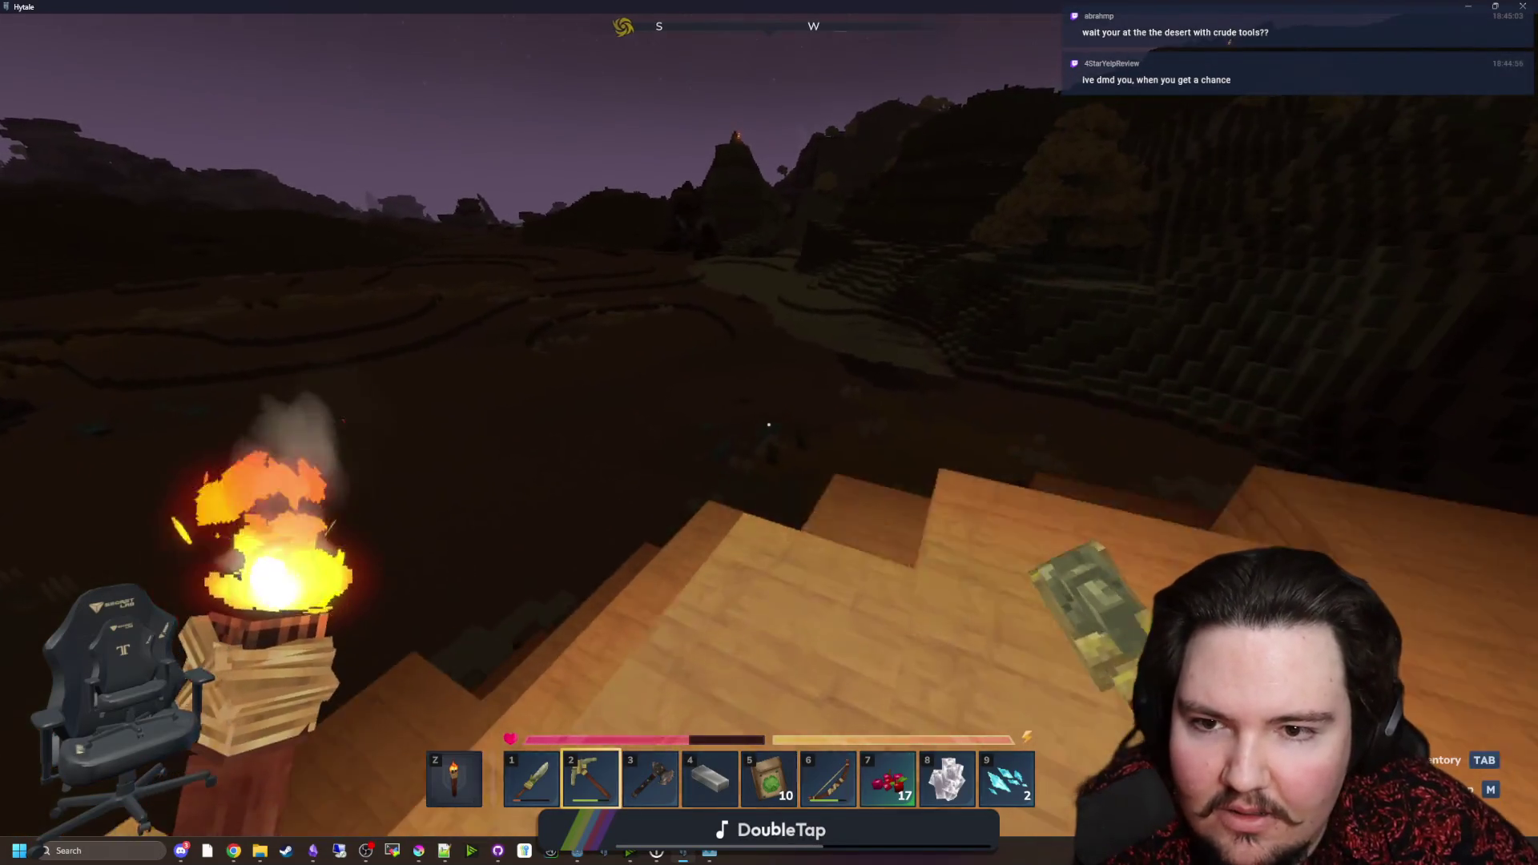
{"action": "left_click", "coordinate": [768, 425]}
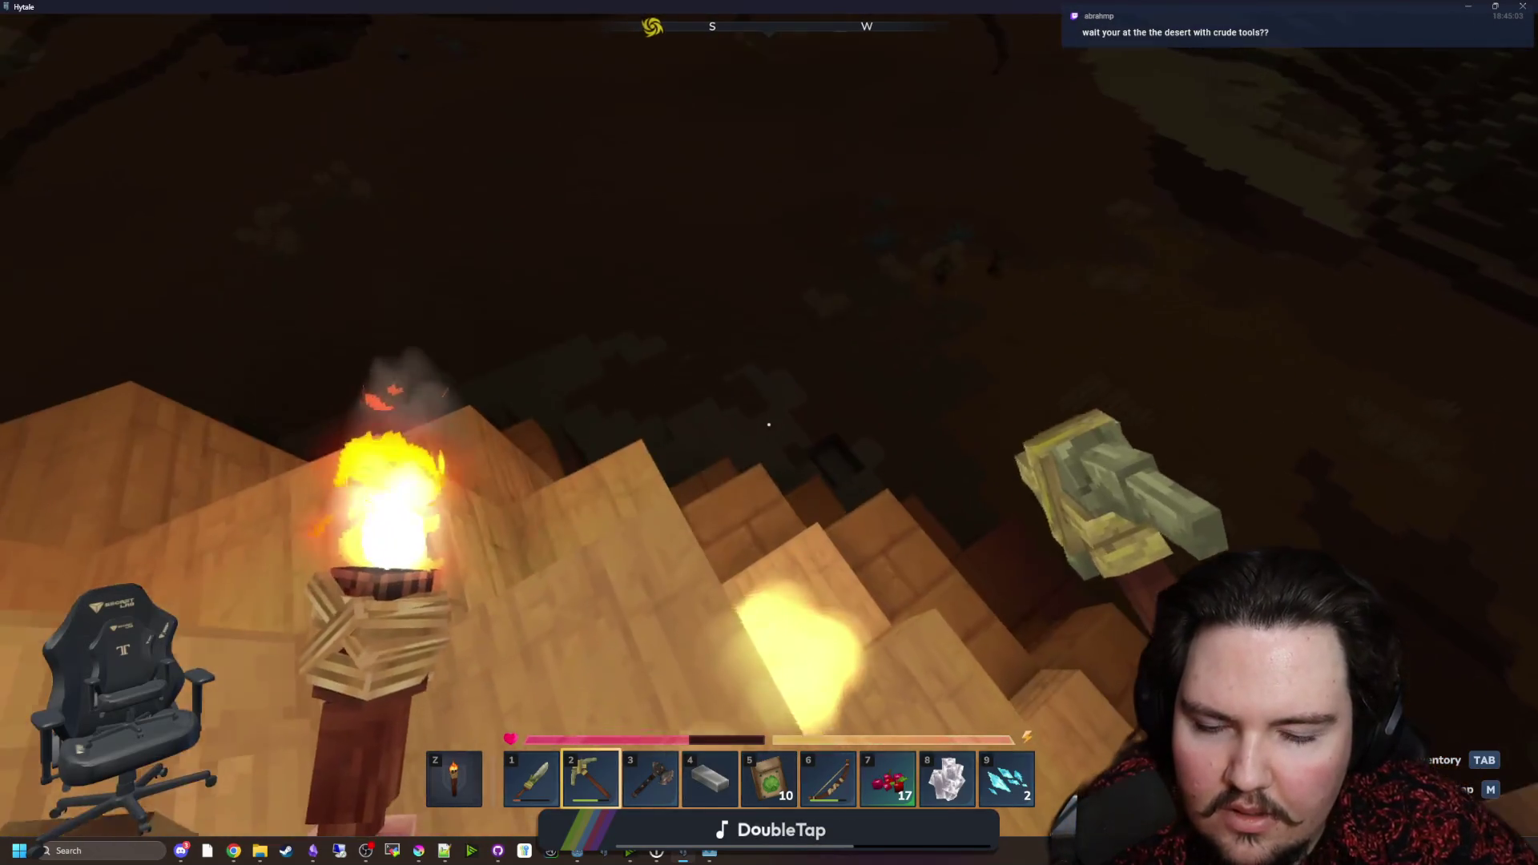
{"action": "key", "text": "Tab"}
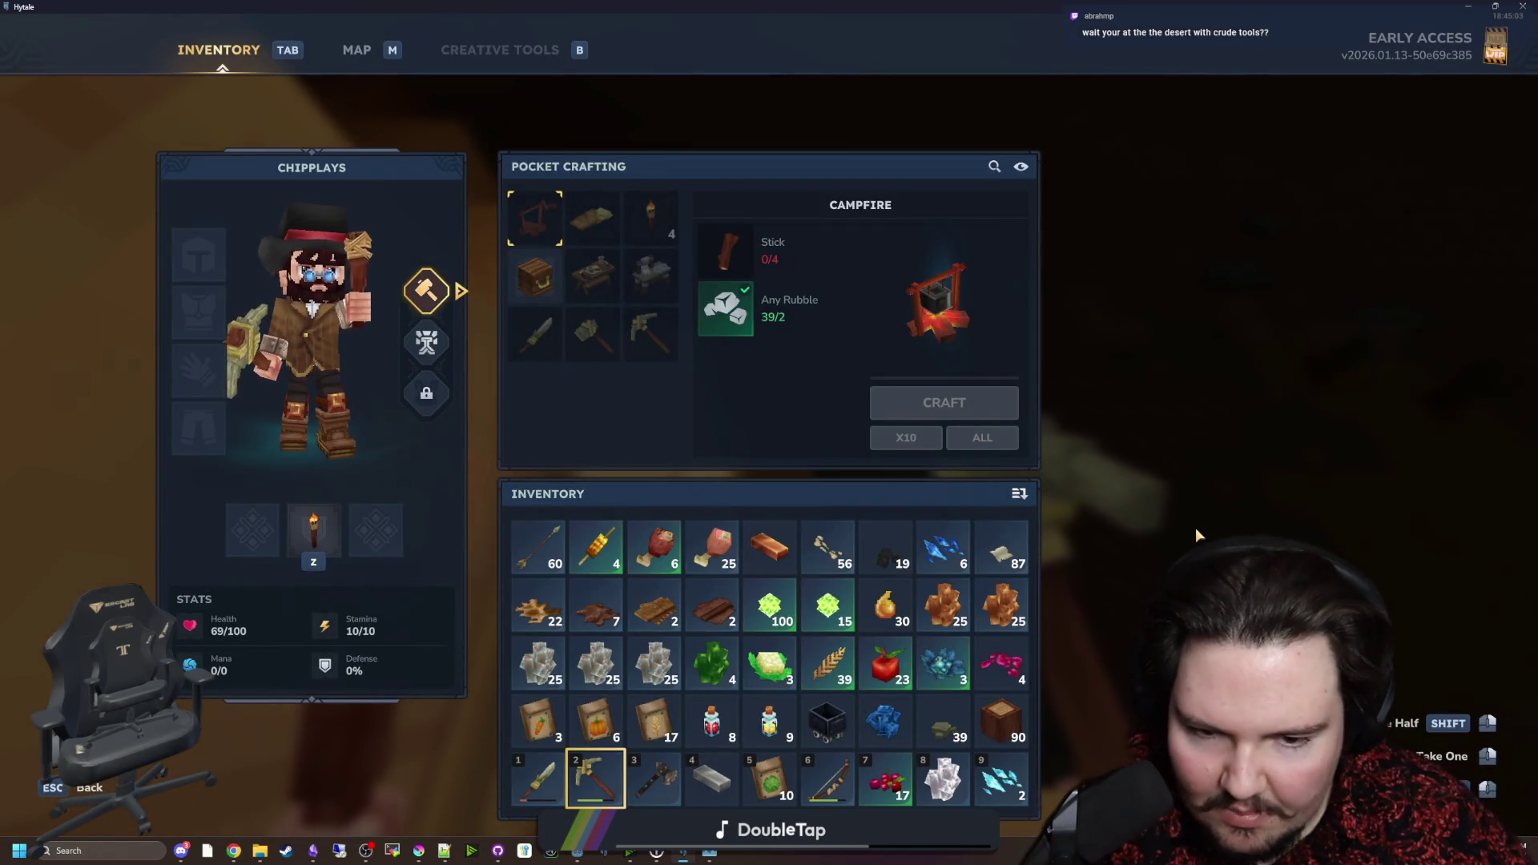
Step: Close the inventory, equip the Crude Sword from the hotbar, and walk out across the plain
{"action": "key", "text": "Tab"}
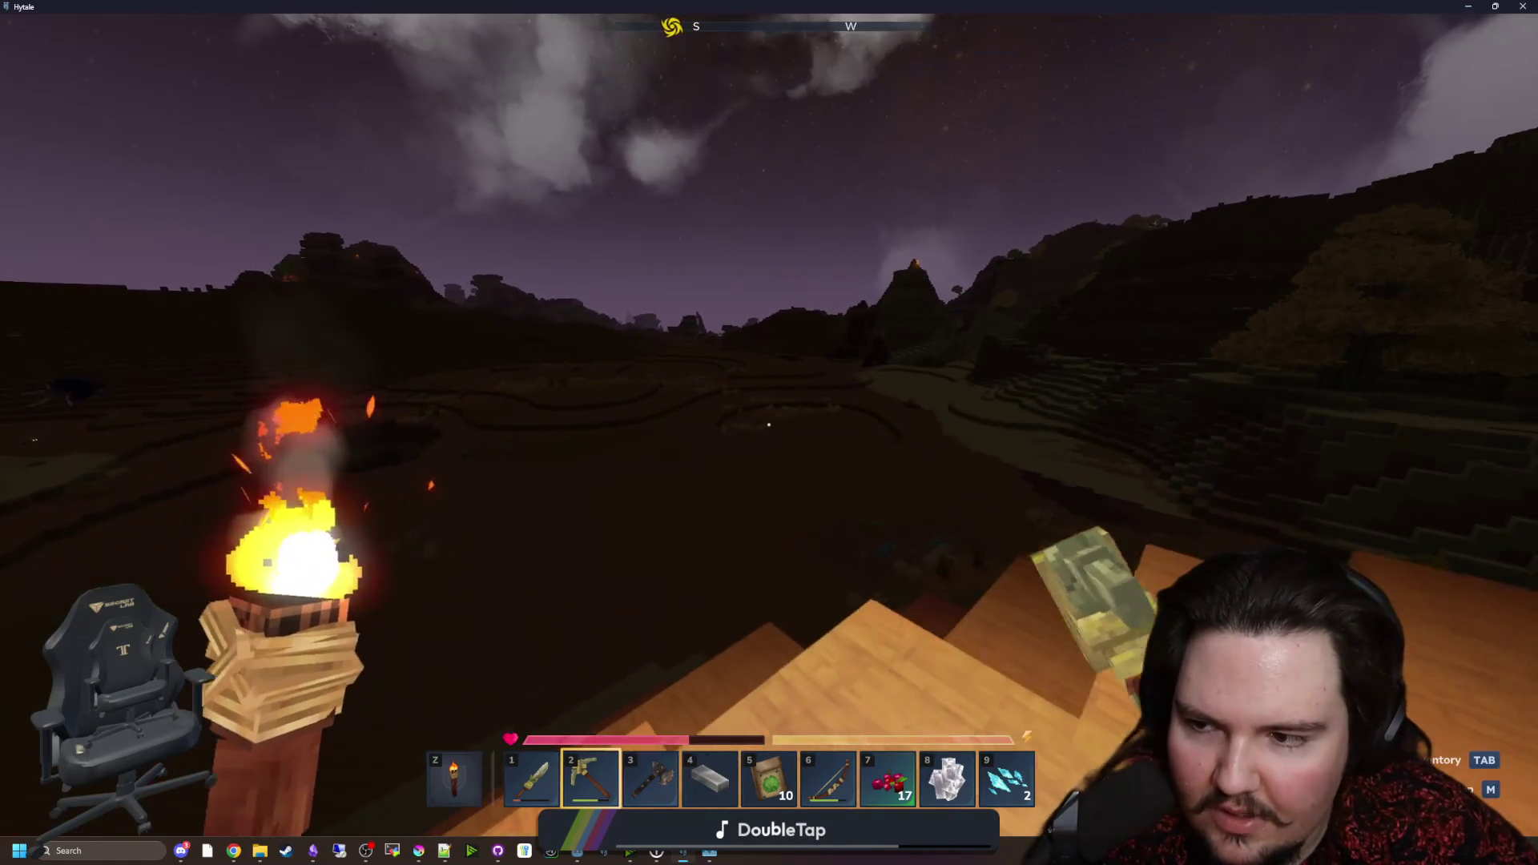
{"action": "key", "text": "6"}
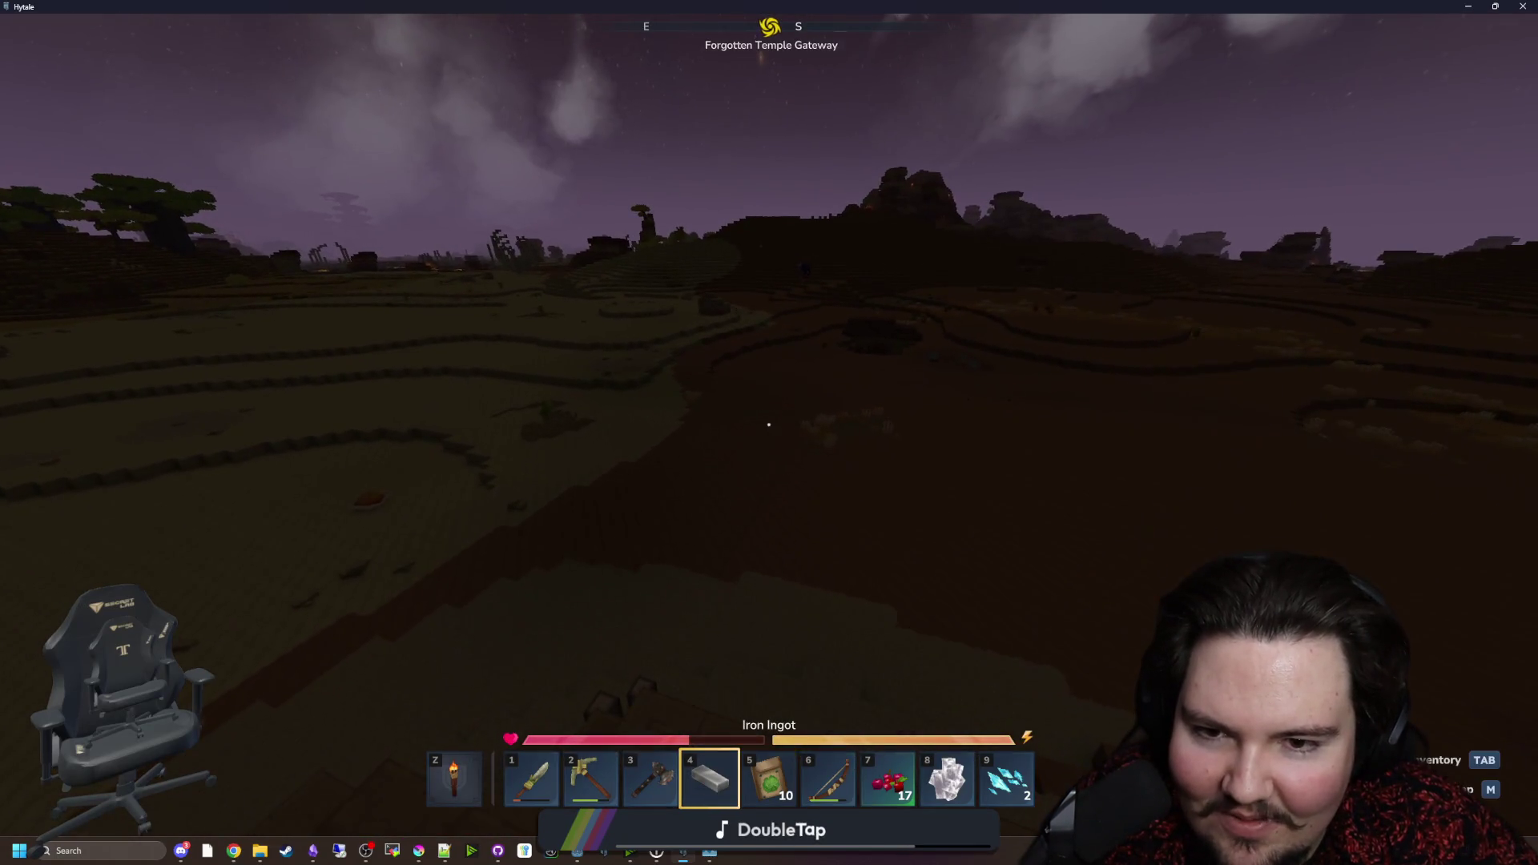
{"action": "key", "text": "1"}
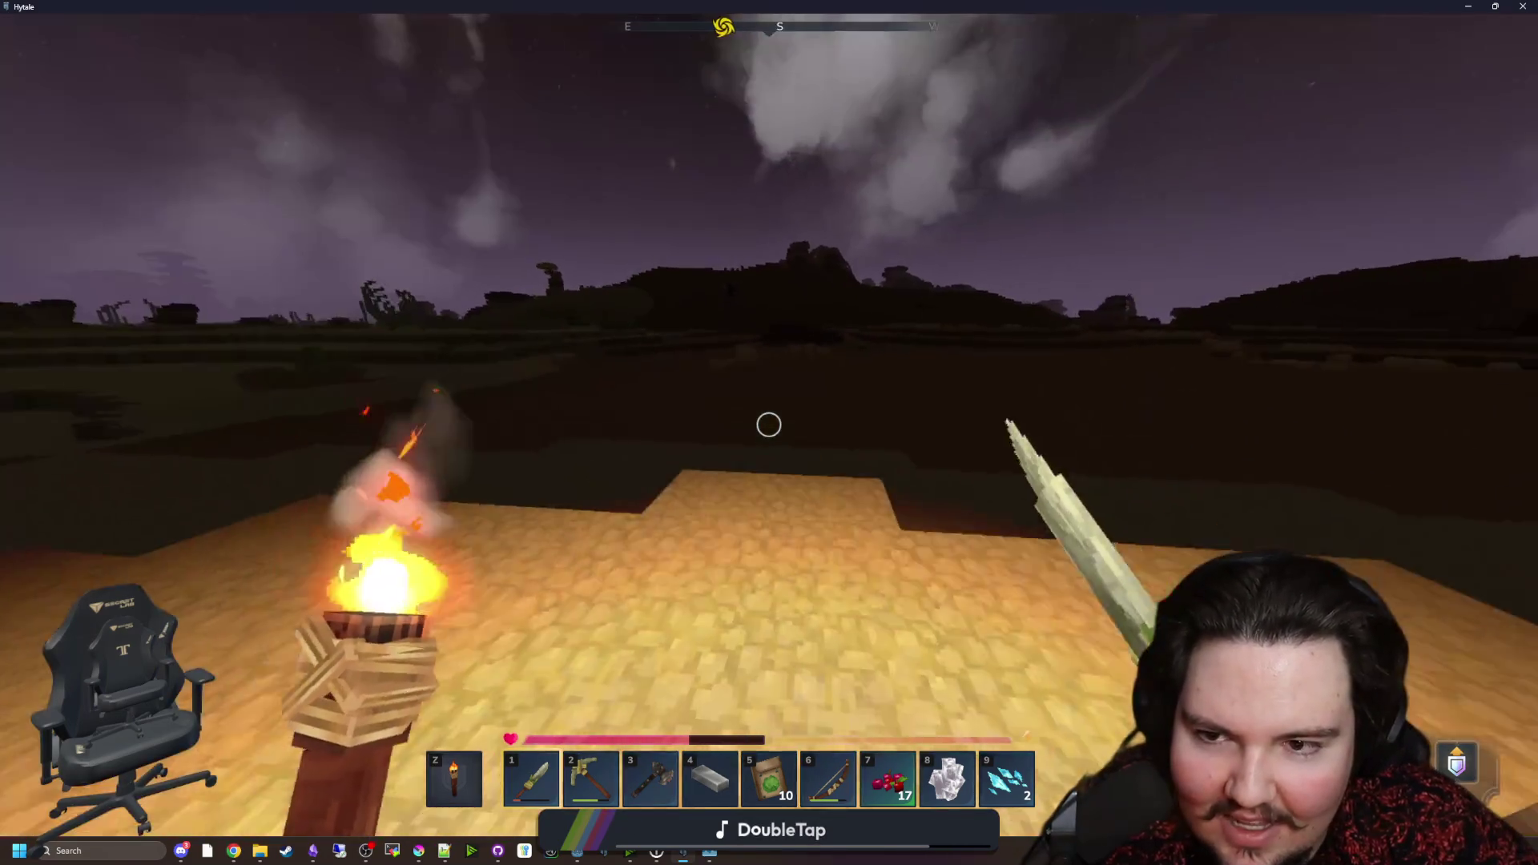
{"action": "key", "text": "w"}
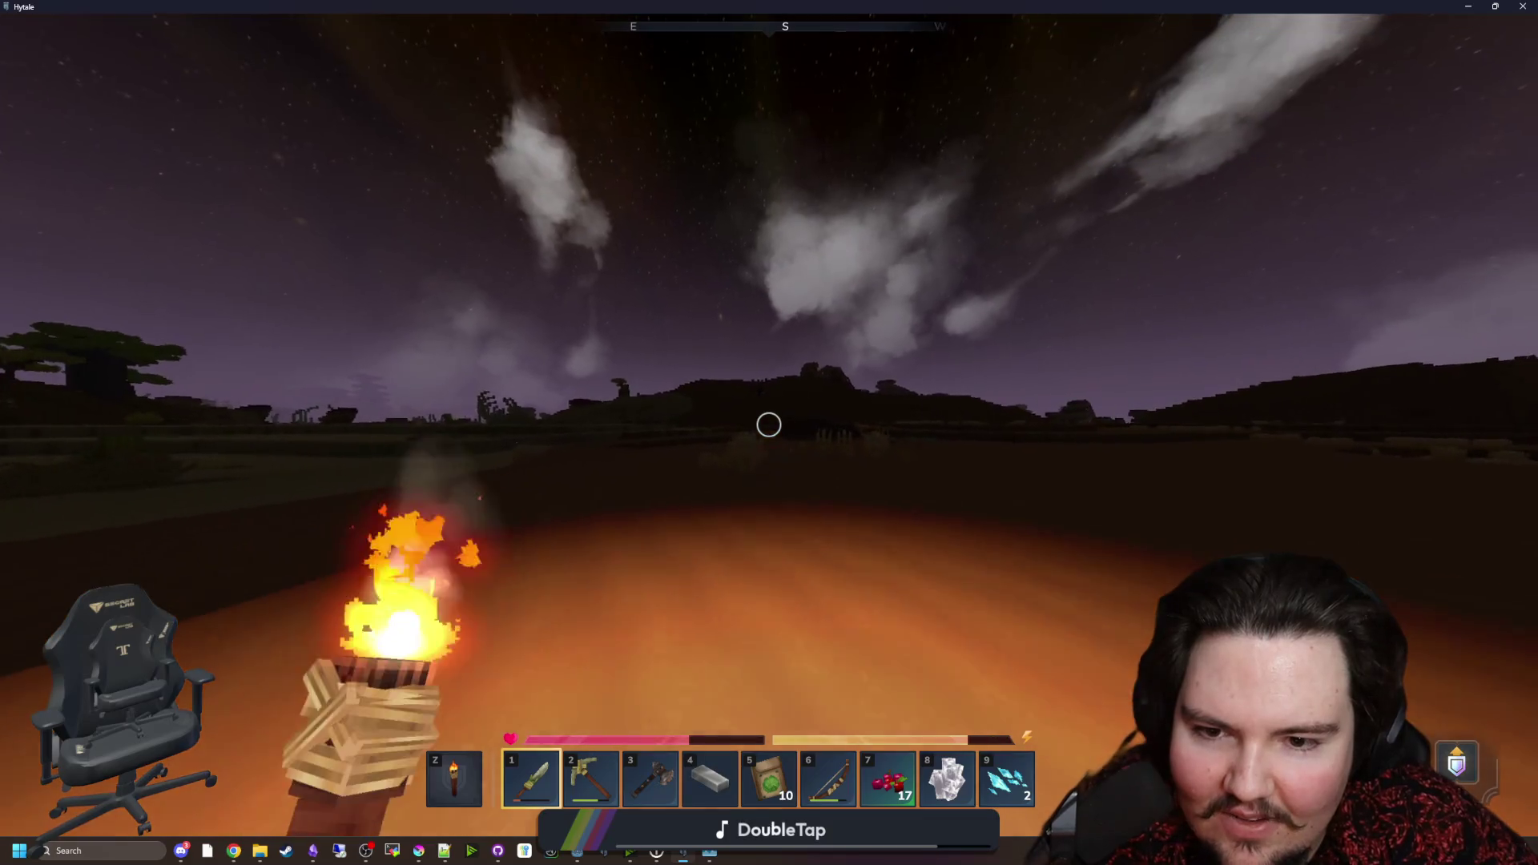